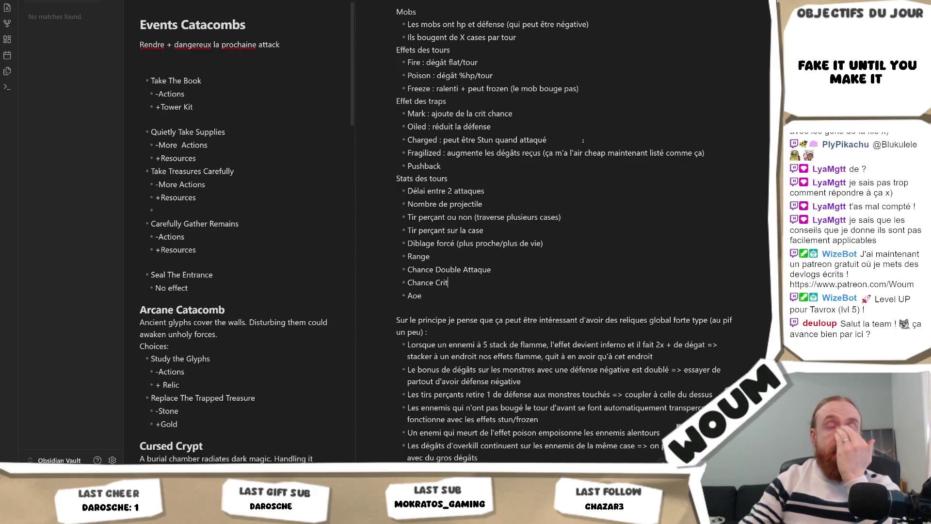
# Step: Scroll through the Obsidian notes and widen the right note pane
pyautogui.scroll(2, 596, 170)
pyautogui.scroll(-5, 608, 199)
pyautogui.scroll(-3, 608, 199)
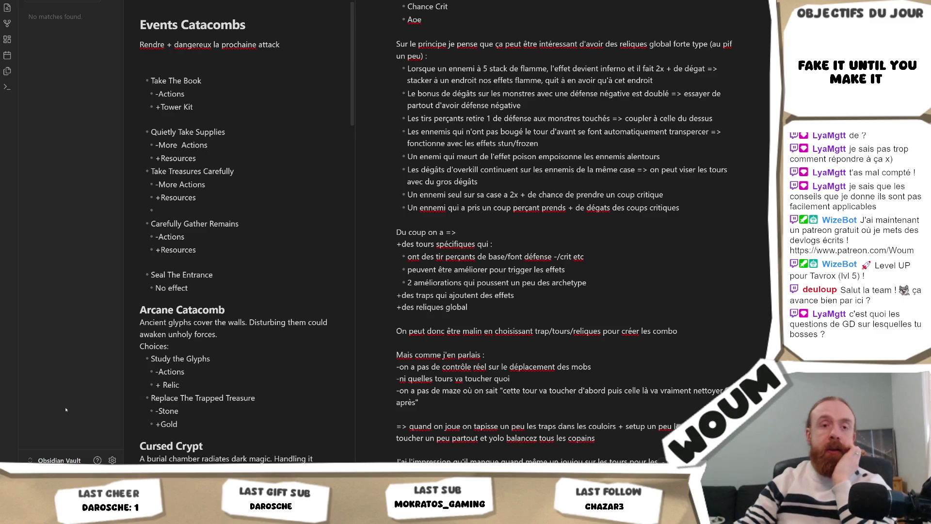
pyautogui.scroll(-4, 243, 232)
pyautogui.scroll(-15, 557, 233)
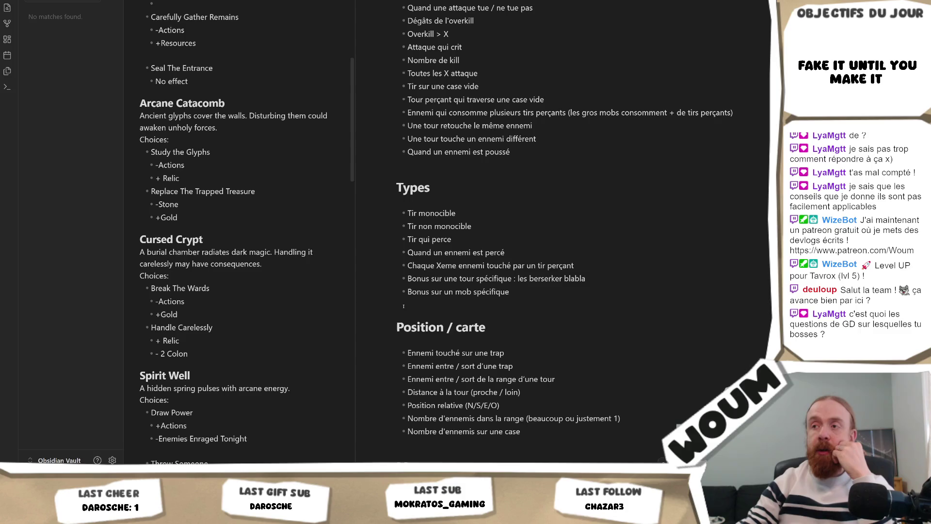
pyautogui.scroll(-10, 411, 309)
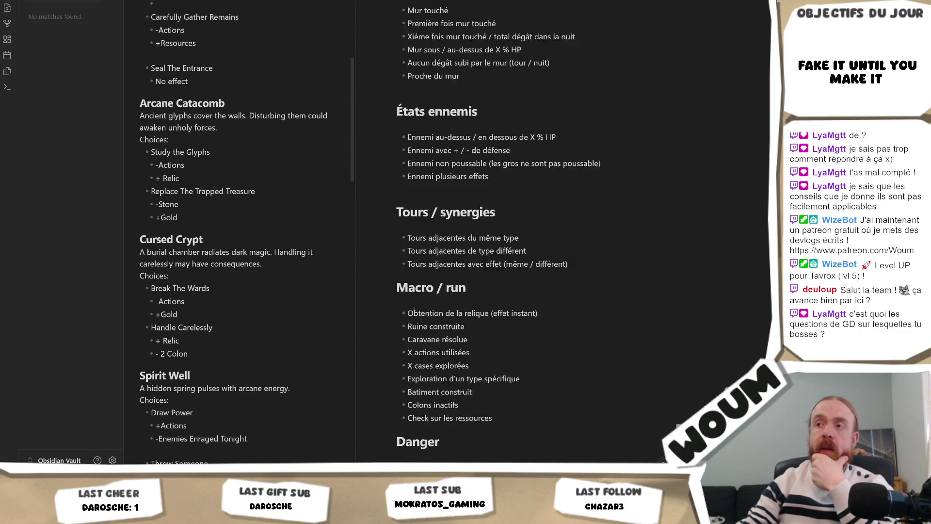
pyautogui.scroll(-2, 419, 307)
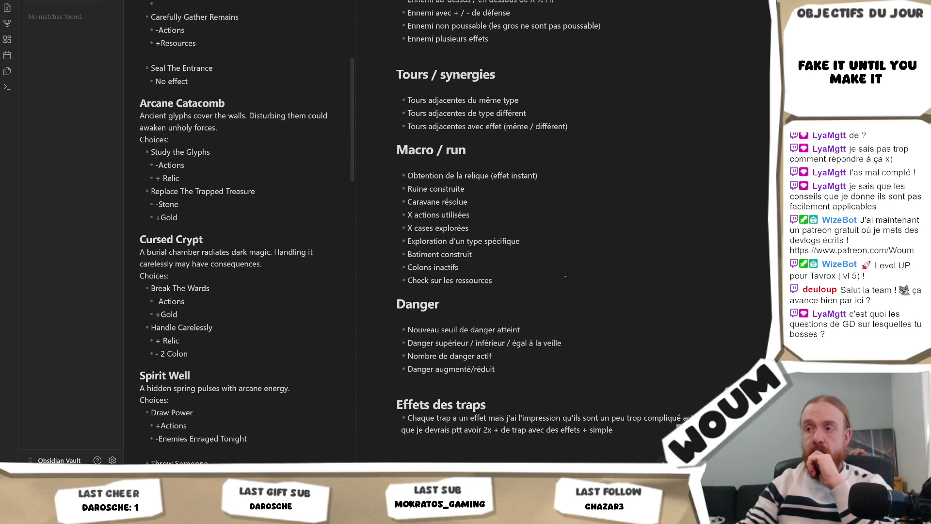
pyautogui.scroll(20, 564, 278)
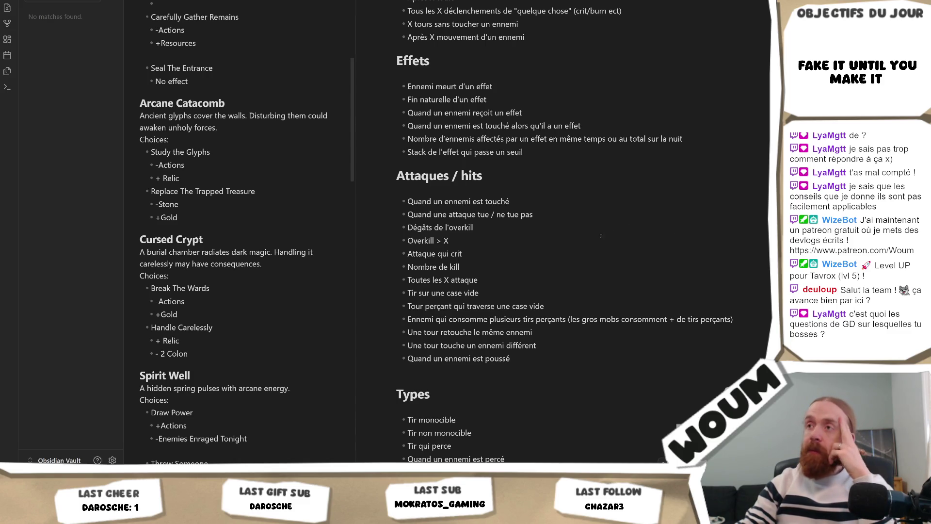
pyautogui.scroll(6, 602, 235)
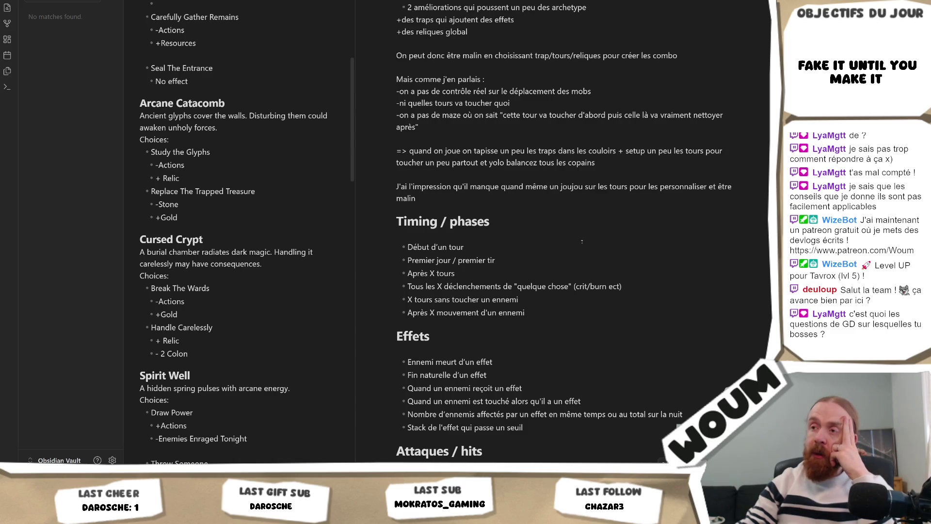
pyautogui.scroll(-2, 580, 245)
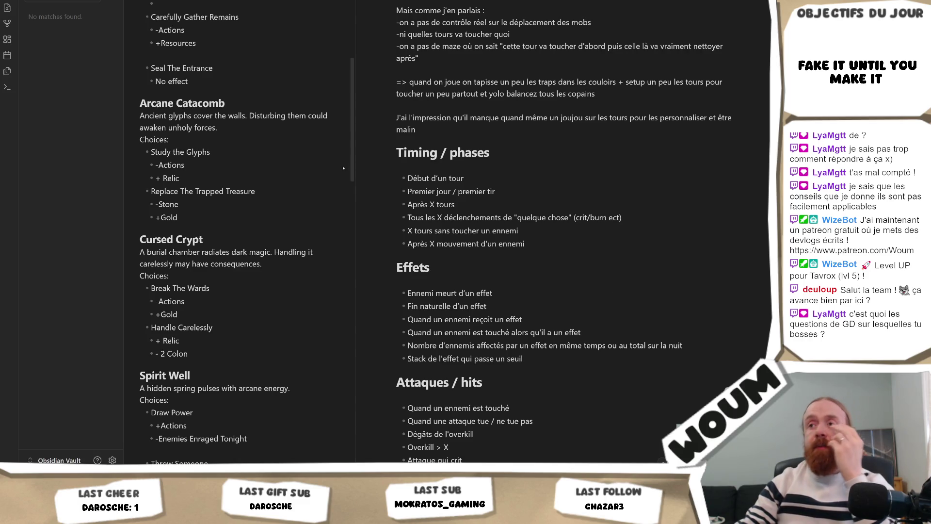
pyautogui.moveTo(355, 170); pyautogui.dragTo(314, 173)
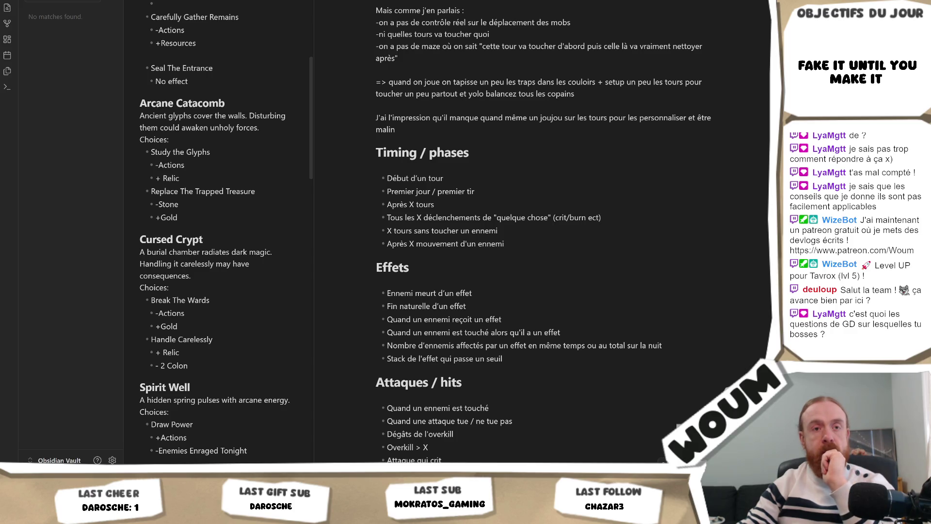
# Step: Put the cursor in the Effets heading and after 'malin', then switch to the Unity editor
pyautogui.click(673, 260)
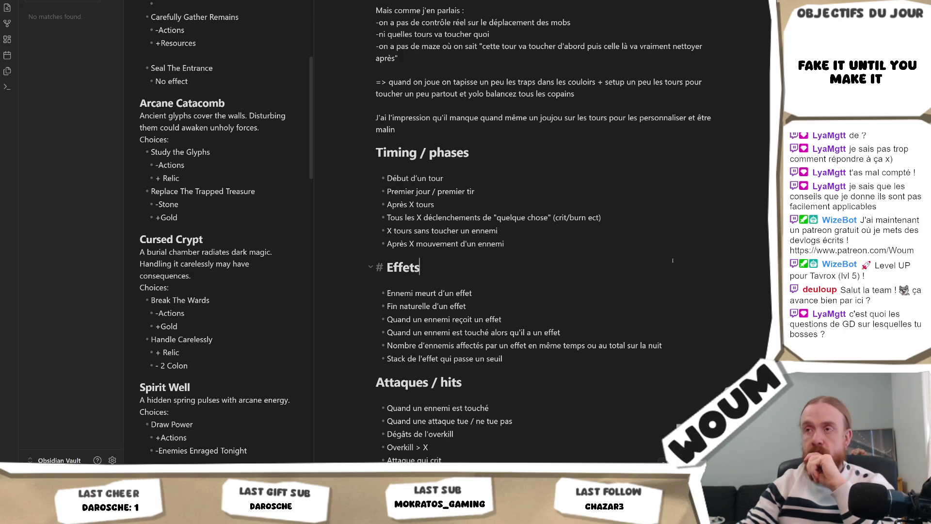
pyautogui.scroll(3, 673, 261)
pyautogui.click(499, 267)
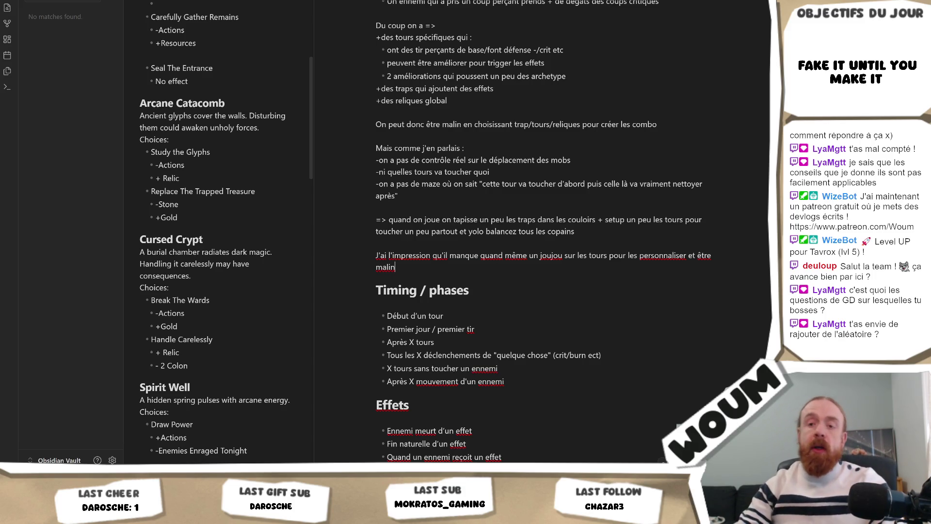
pyautogui.hotkey('alt', 'Tab')
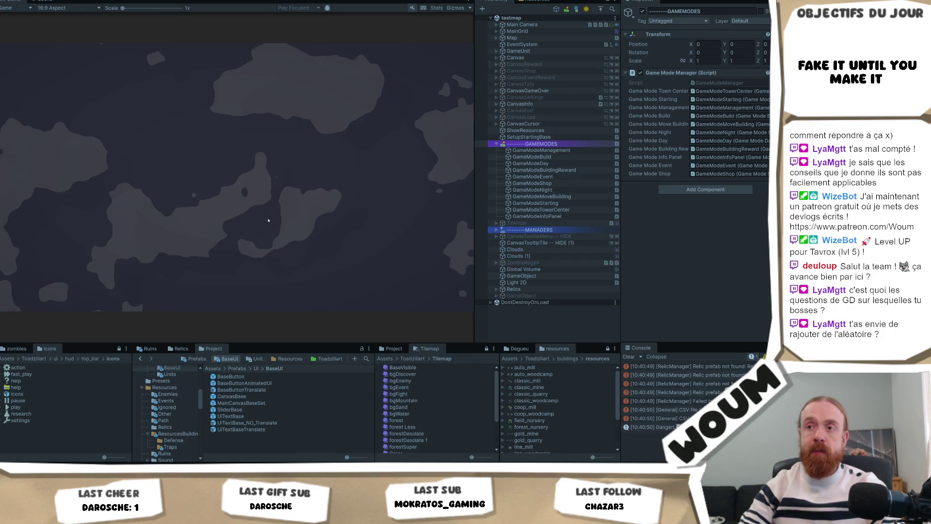
# Step: Dismiss the welcome message, place the town center, and close the limited-time notice
pyautogui.click(235, 248)
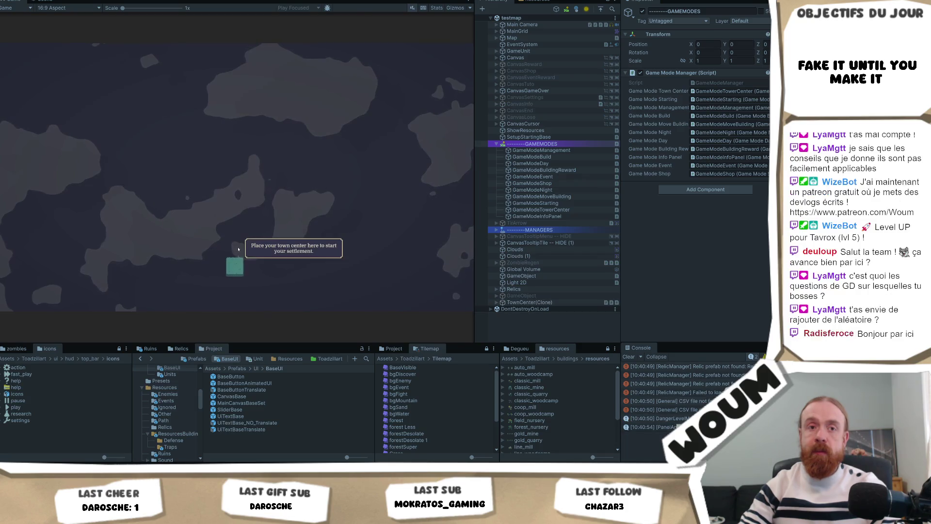
pyautogui.click(238, 248)
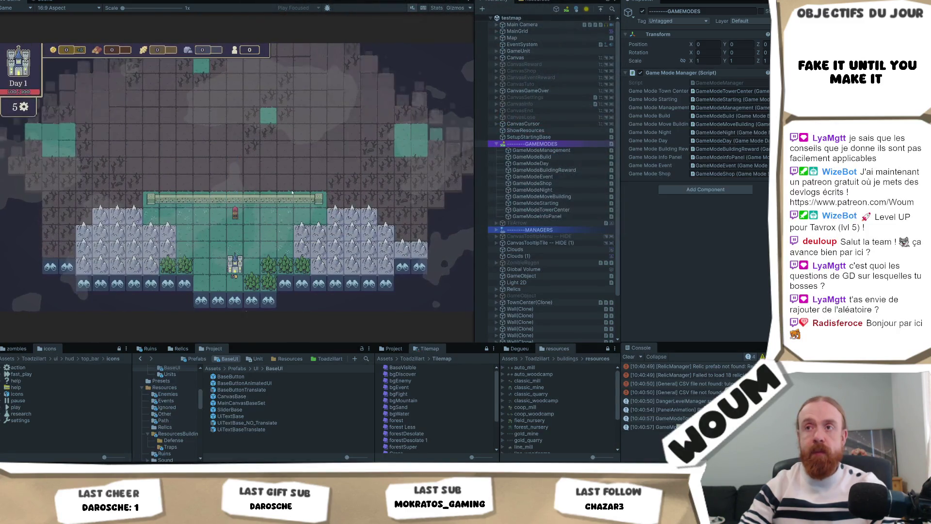
pyautogui.click(235, 252)
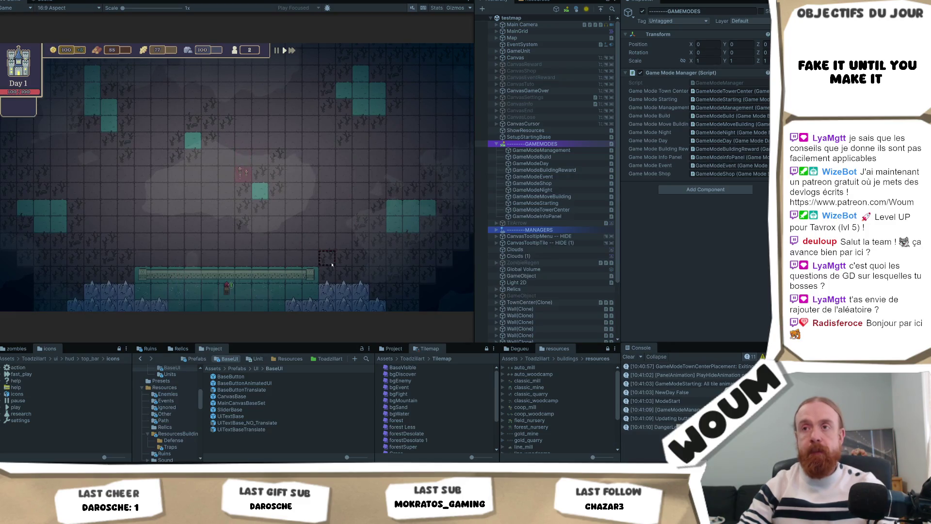
# Step: Advance to Day 2, take the Timber Camp, and build a Basic Tower on a teal tile
pyautogui.click(254, 248)
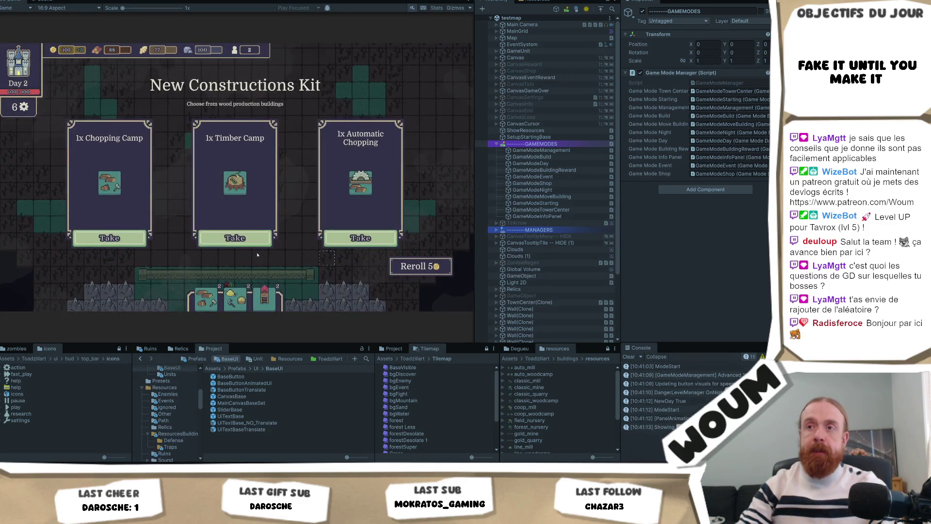
pyautogui.click(251, 238)
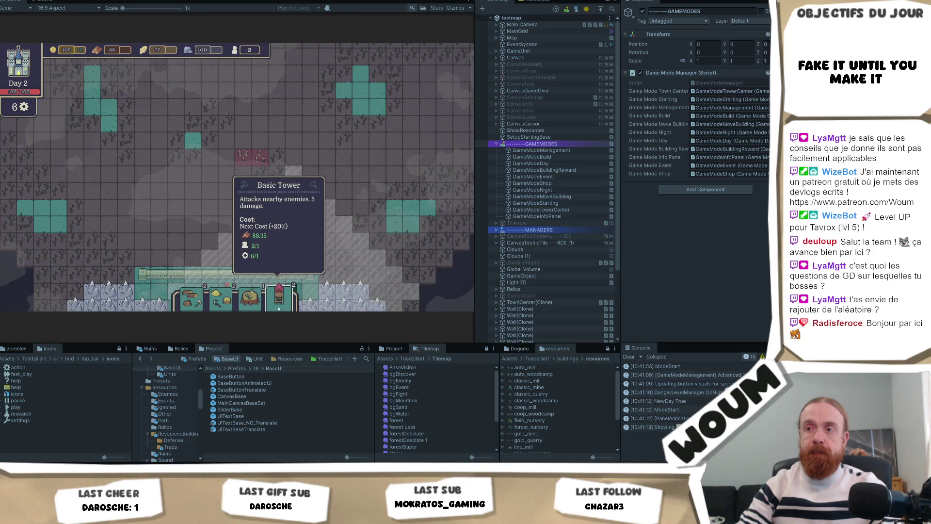
pyautogui.click(278, 308)
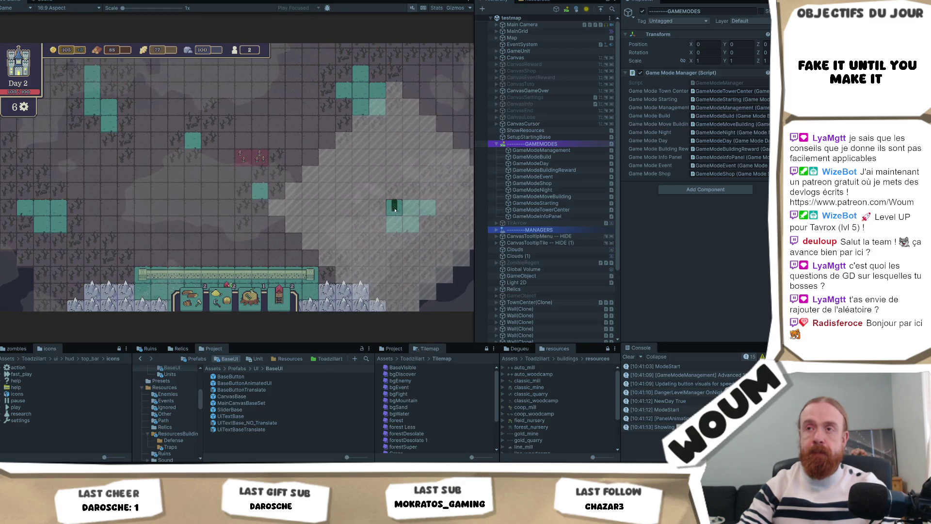
pyautogui.click(280, 303)
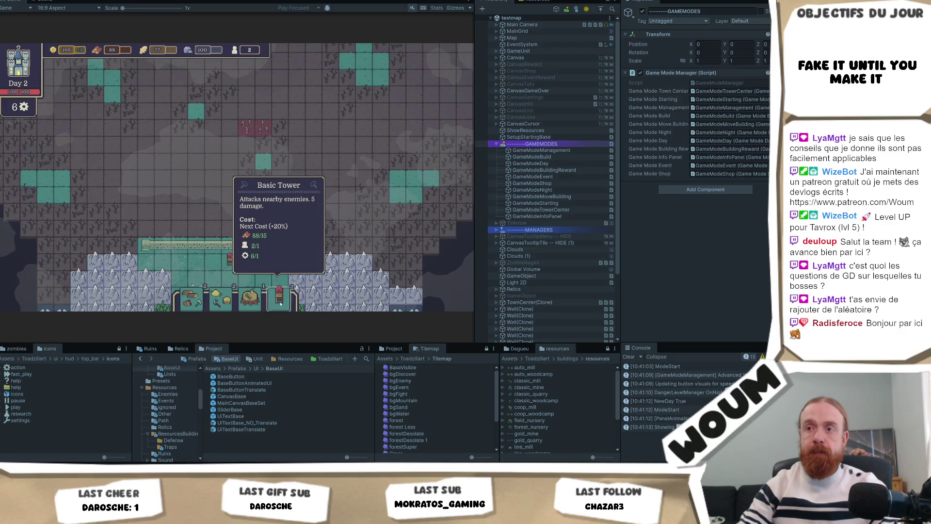
pyautogui.click(280, 303)
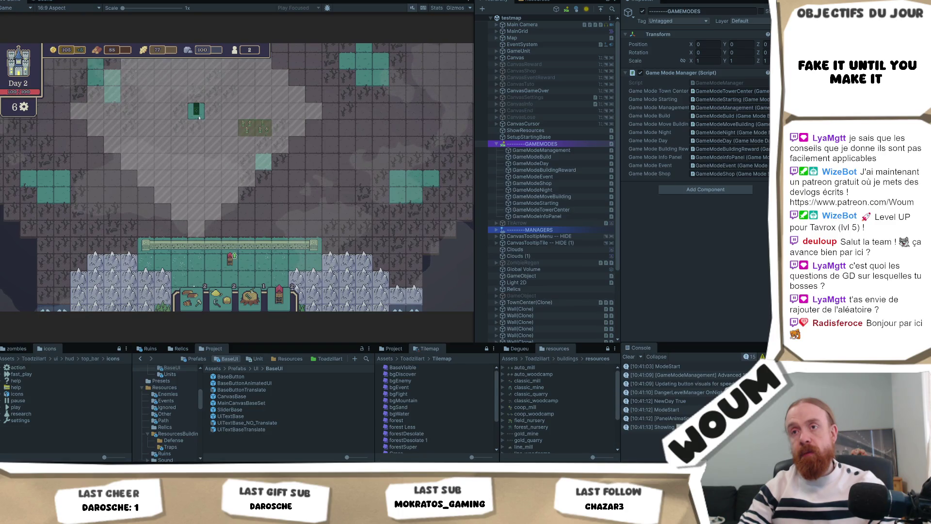
pyautogui.click(257, 166)
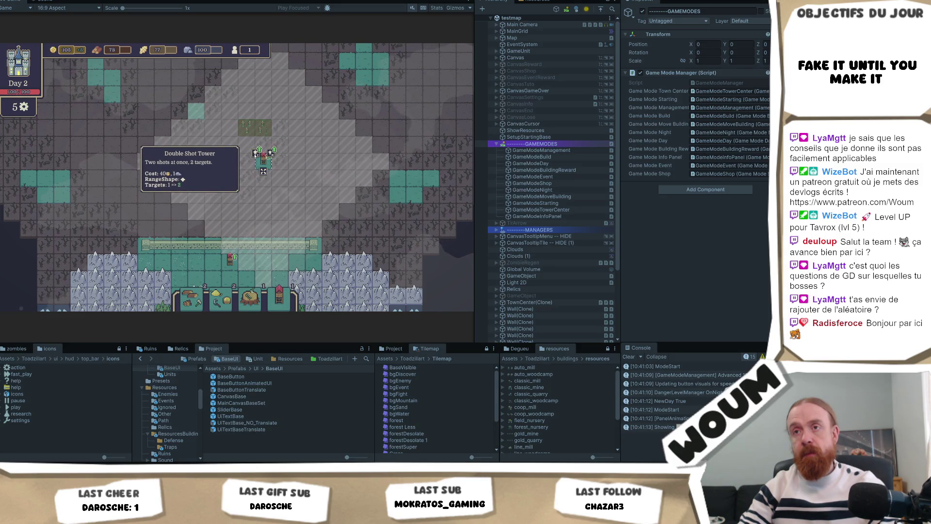
pyautogui.click(287, 260)
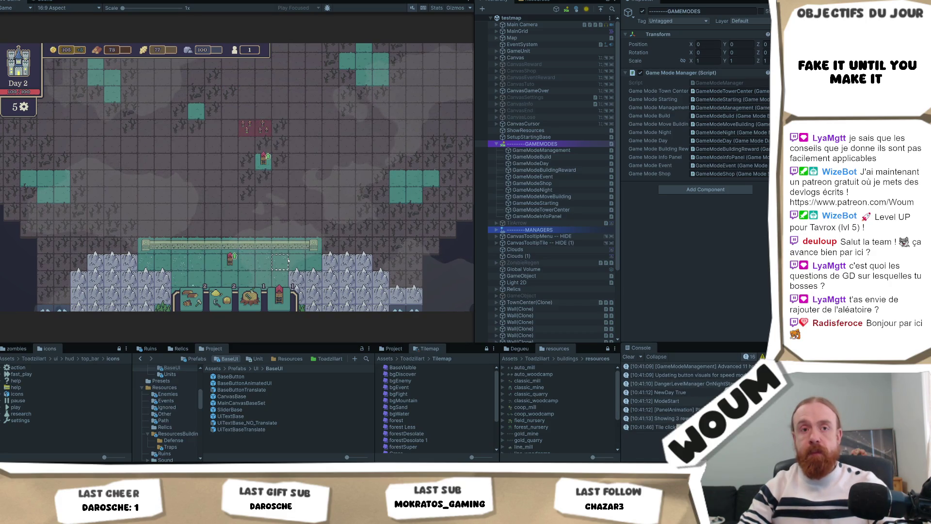
pyautogui.click(286, 261)
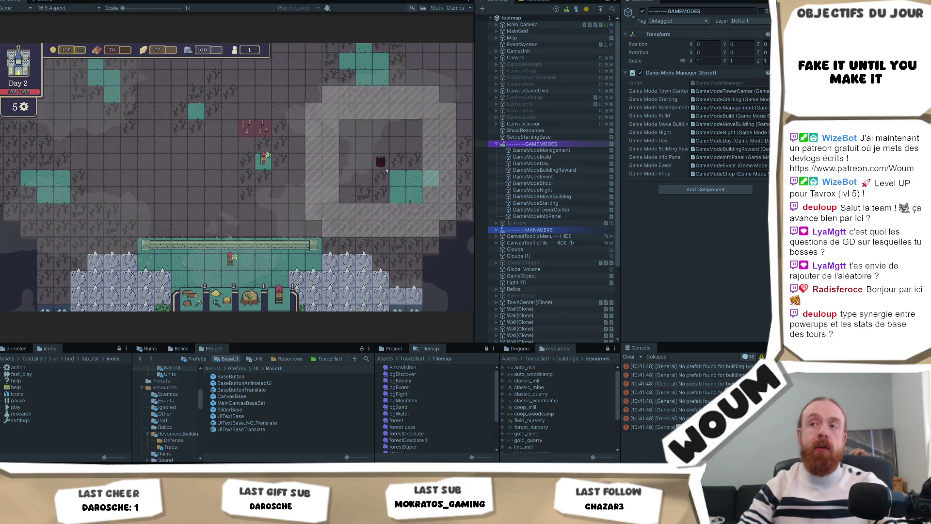
pyautogui.rightClick(297, 261)
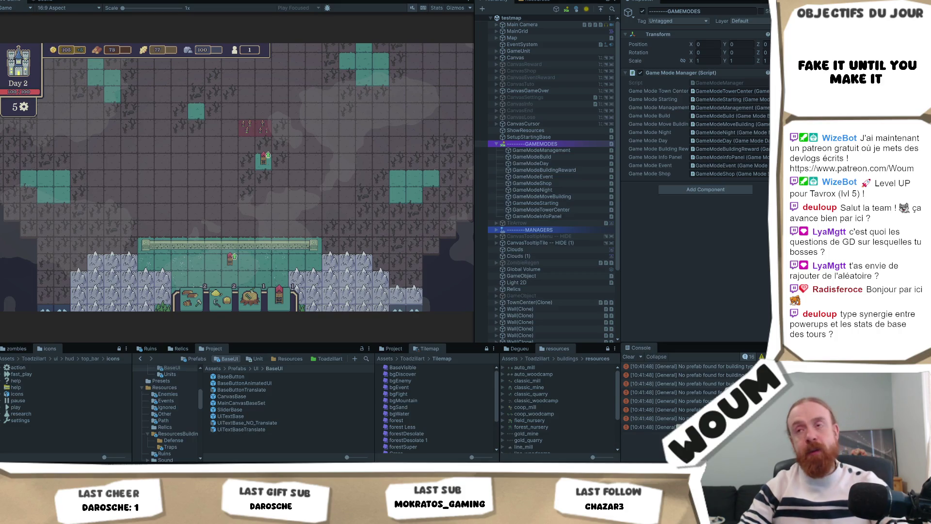
pyautogui.click(311, 165)
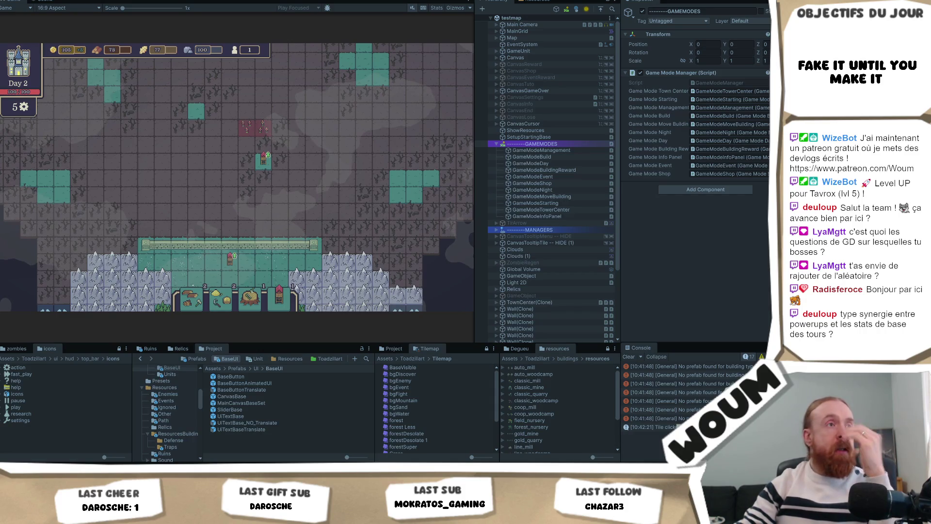
pyautogui.click(290, 303)
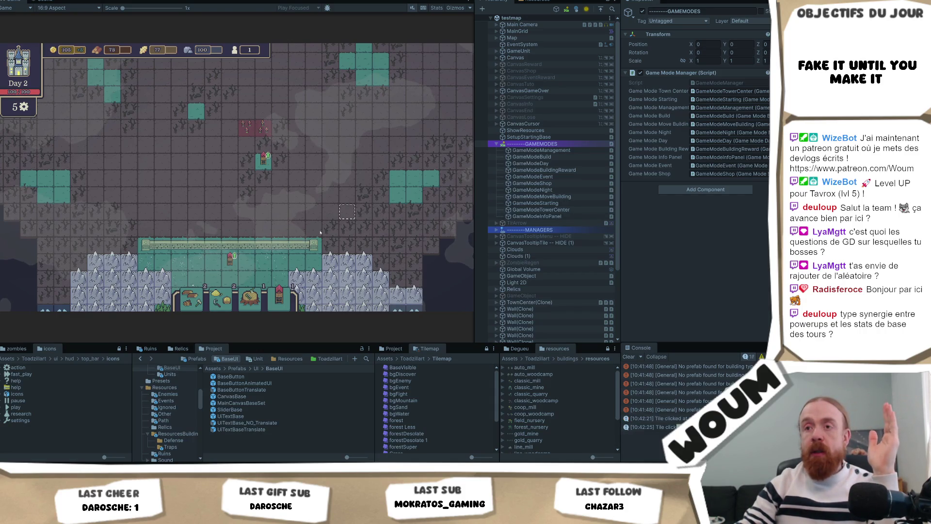
# Step: Place a second Basic Tower on a teal tile, then pan the map view
pyautogui.click(289, 303)
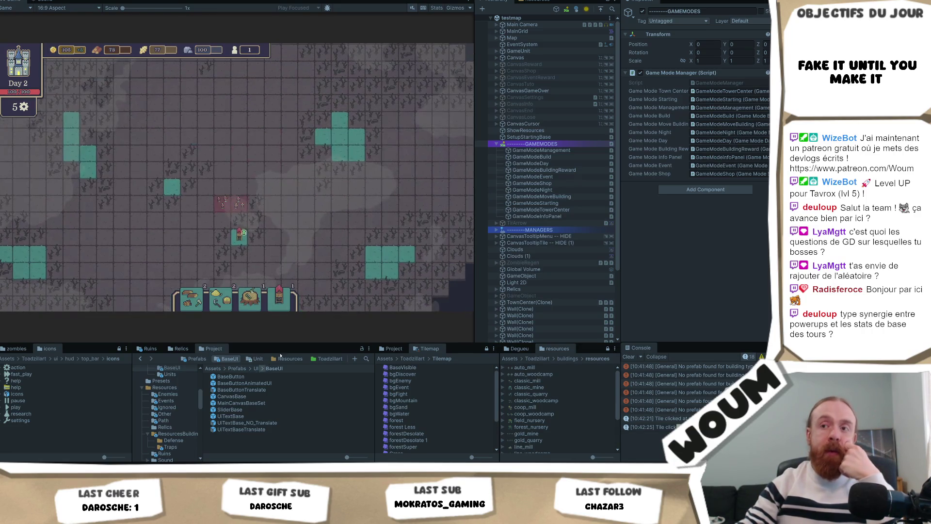
pyautogui.click(278, 300)
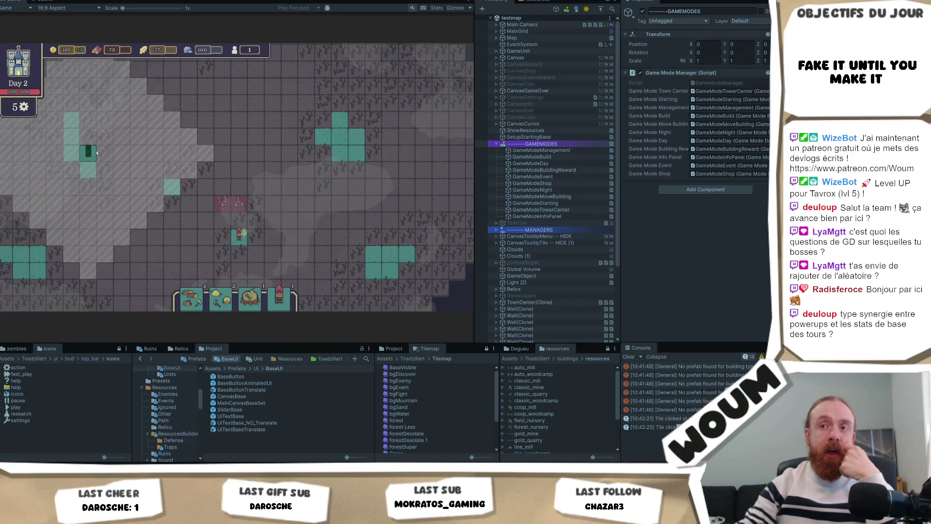
pyautogui.click(173, 187)
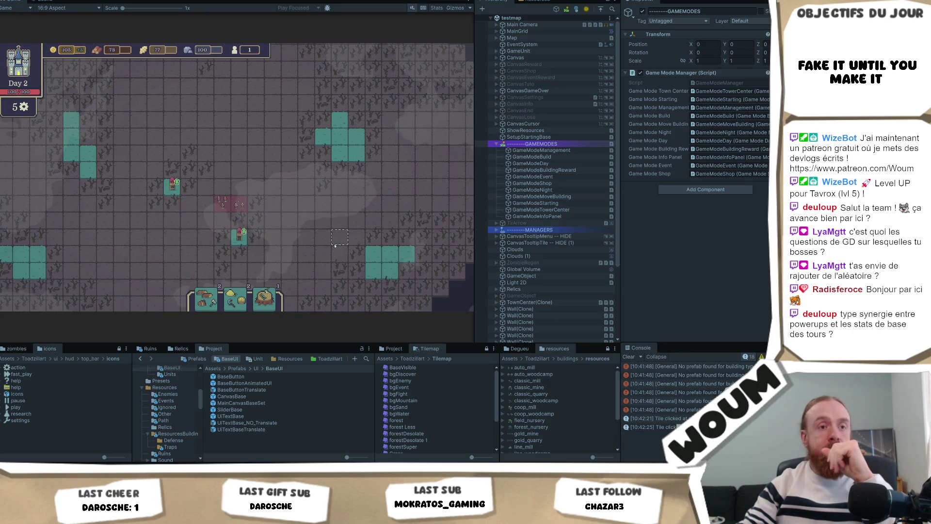
pyautogui.press('s')
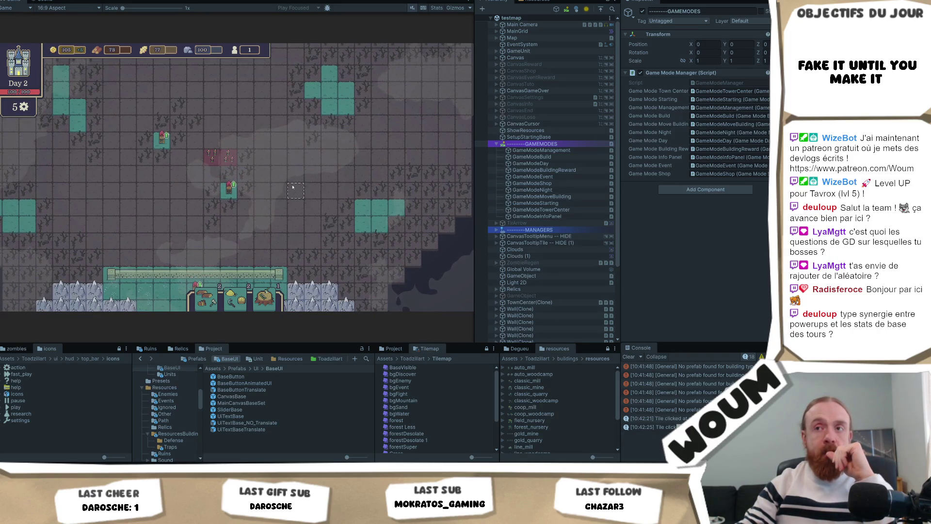
pyautogui.moveTo(161, 143)
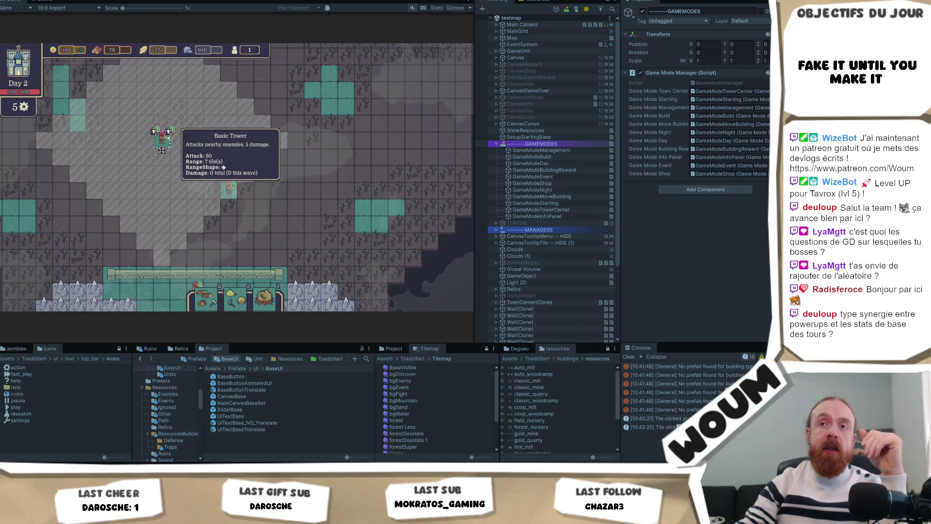
pyautogui.moveTo(228, 201)
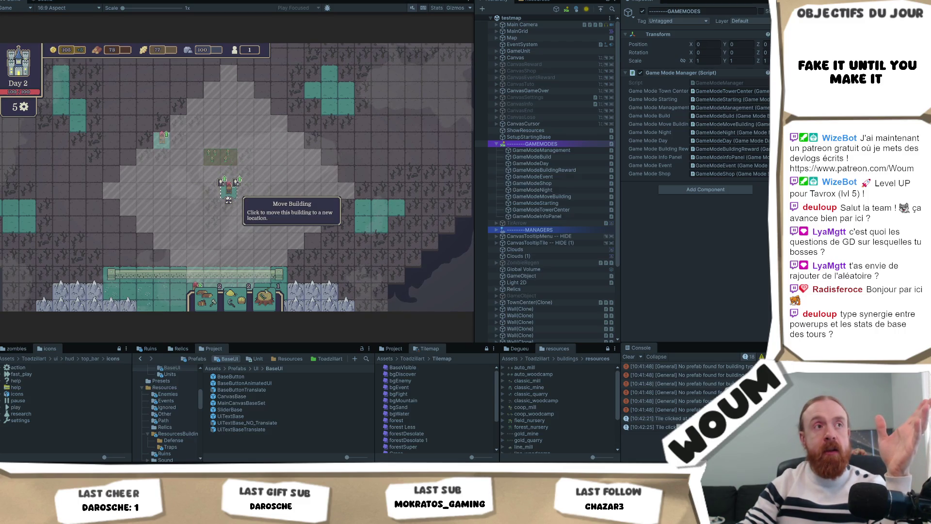
pyautogui.moveTo(201, 93)
pyautogui.mouseDown()
pyautogui.moveTo(235, 141)
pyautogui.moveTo(230, 122)
pyautogui.mouseUp()
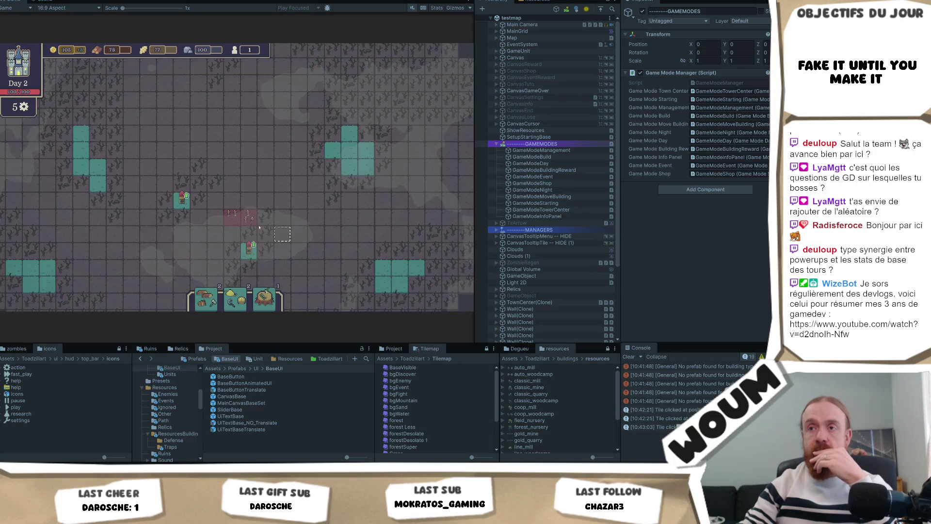
pyautogui.click(328, 228)
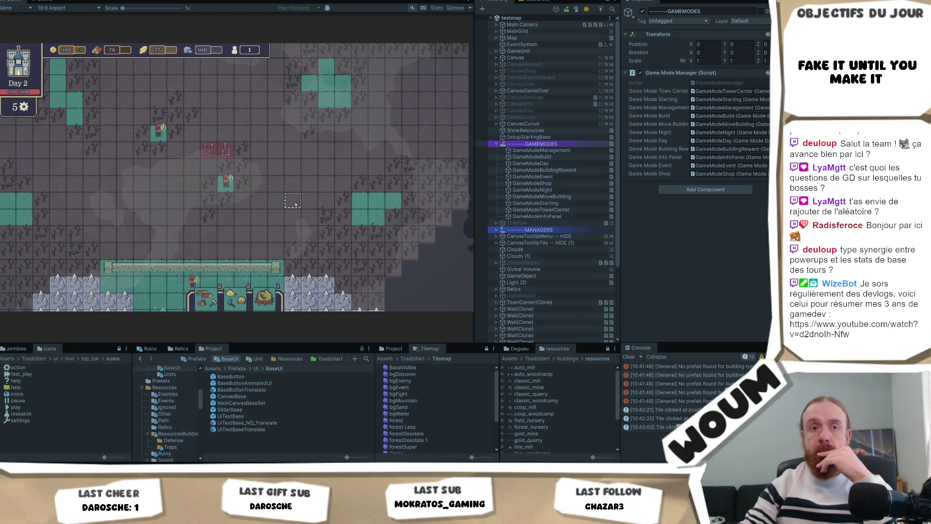
pyautogui.click(226, 183)
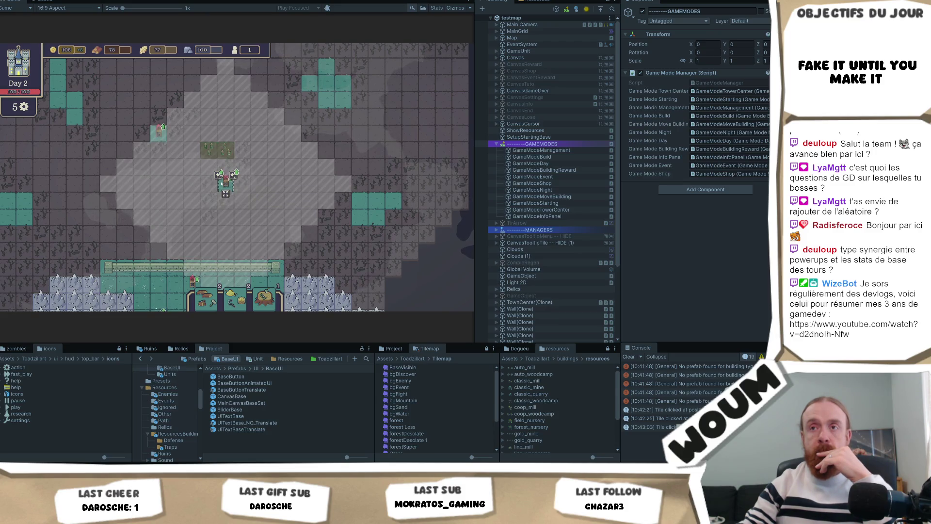
pyautogui.click(226, 194)
pyautogui.click(228, 165)
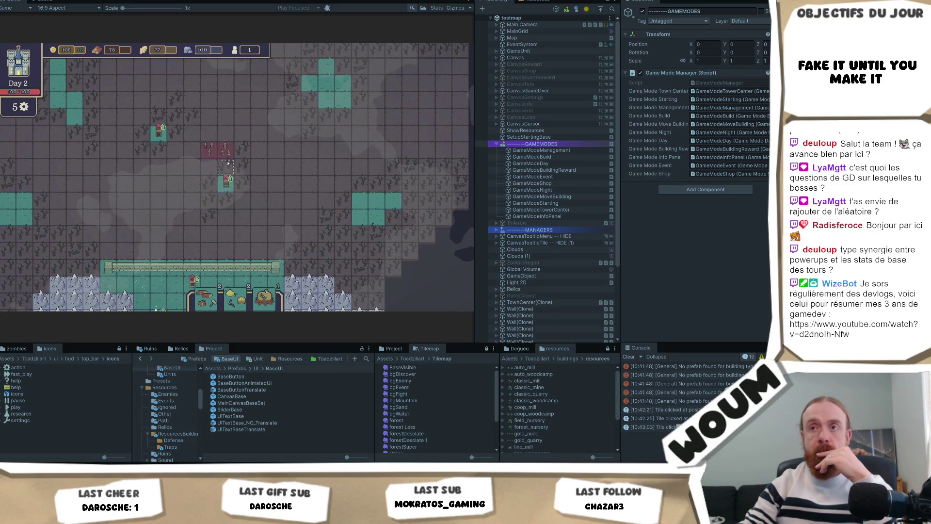
pyautogui.moveTo(350, 222); pyautogui.dragTo(336, 214)
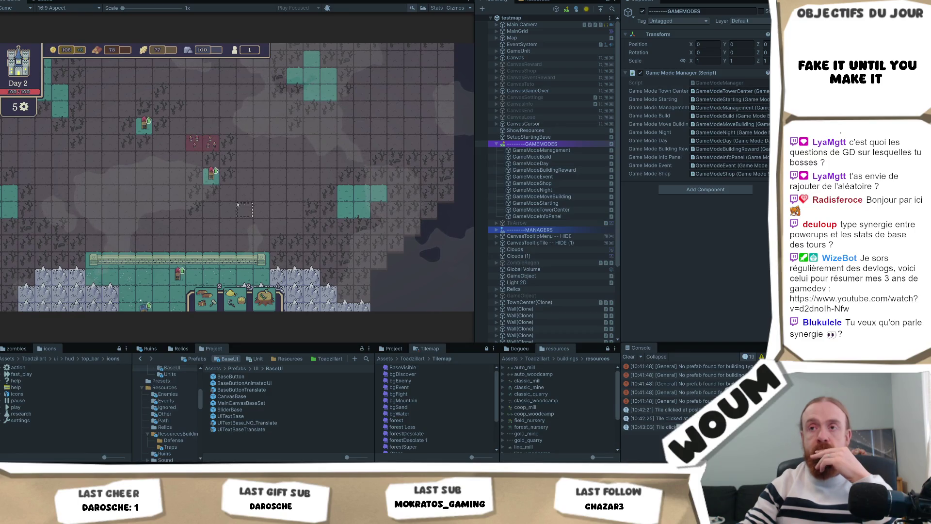
# Step: Pan the map to bring the town centre, walls and Basic Tower into view, then expand the building bar
pyautogui.press('a')
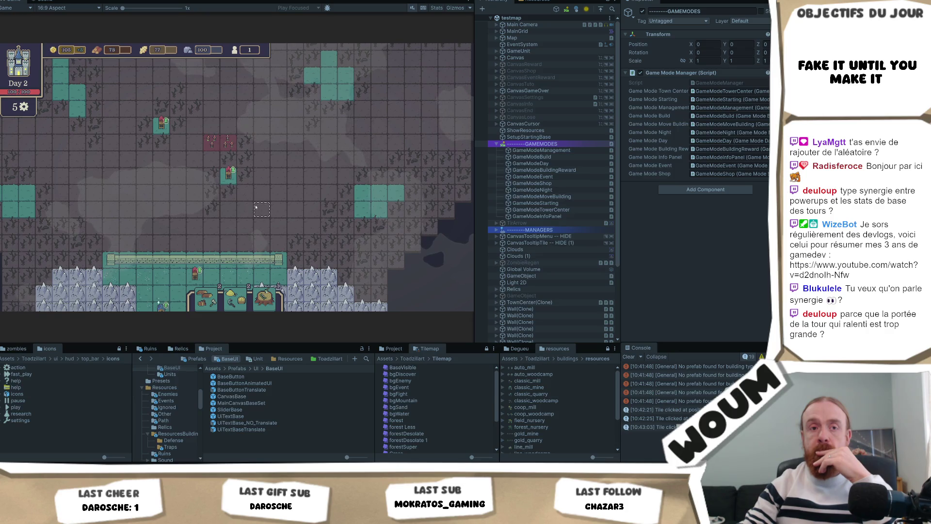
pyautogui.press('w')
pyautogui.press('a')
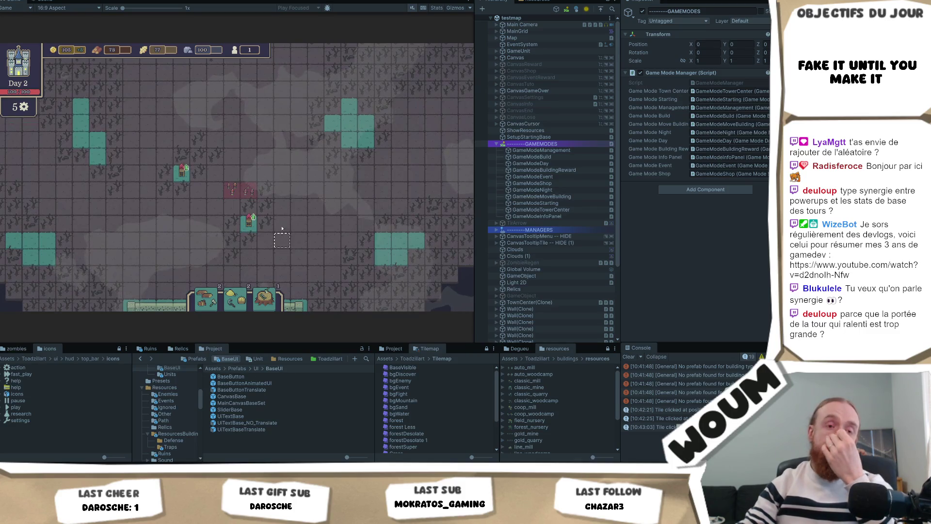
pyautogui.press('w')
pyautogui.press('w')
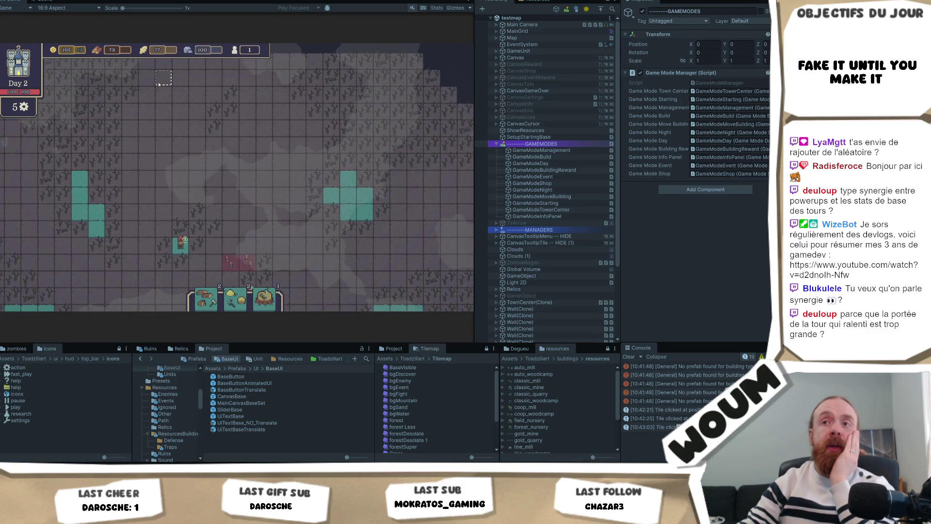
pyautogui.press('s')
pyautogui.press('a')
pyautogui.press('a')
pyautogui.press('s')
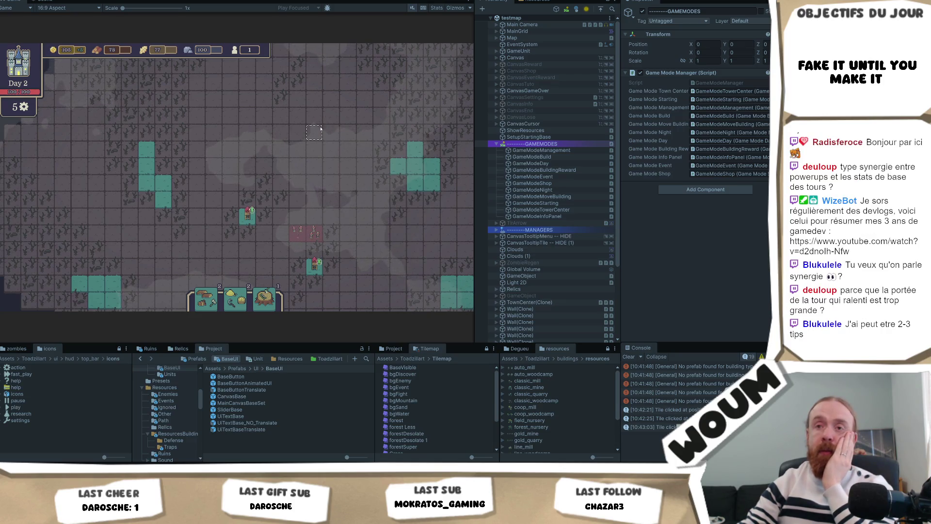
pyautogui.moveTo(371, 236); pyautogui.dragTo(294, 198)
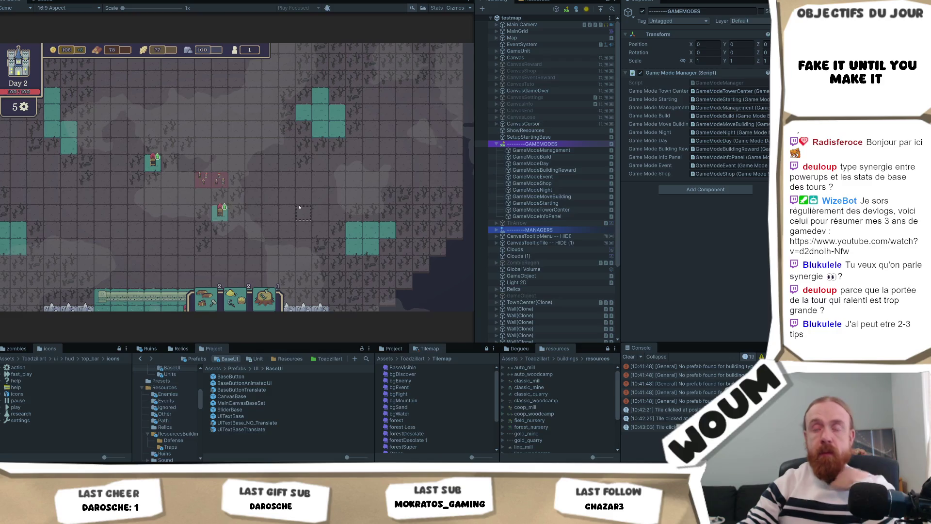
pyautogui.moveTo(253, 229)
pyautogui.mouseDown()
pyautogui.moveTo(312, 120)
pyautogui.moveTo(291, 167)
pyautogui.mouseUp()
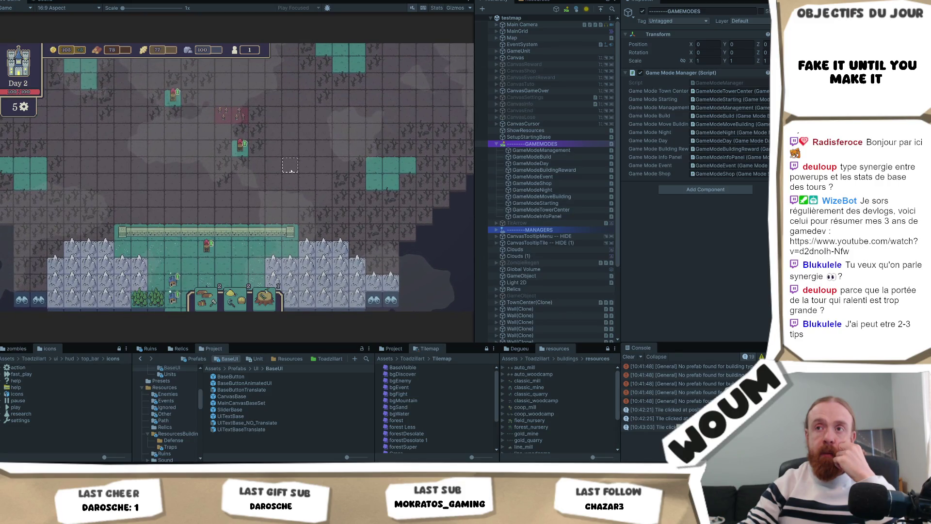
pyautogui.moveTo(291, 170); pyautogui.dragTo(295, 217)
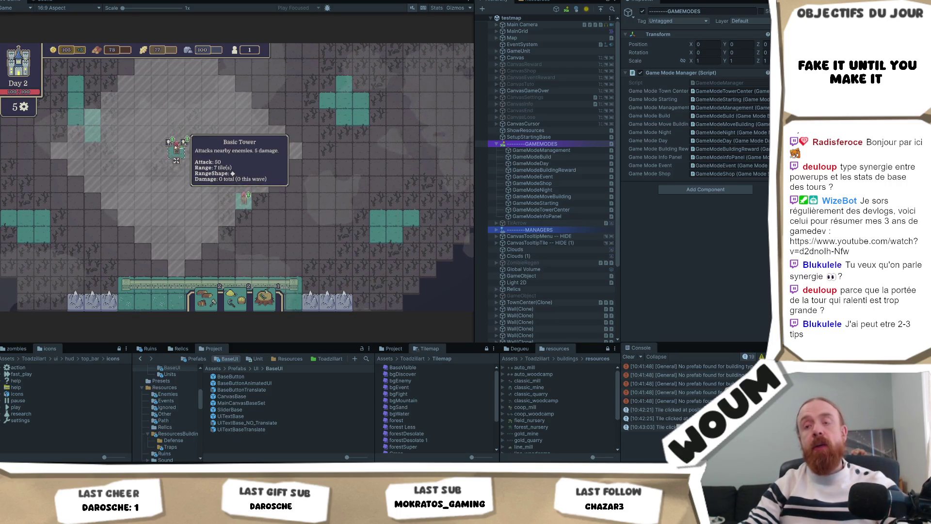
pyautogui.click(182, 219)
# Step: Raise every resource by 100 (205, 173, 177, 200) and pick up a dark building
pyautogui.press('r')
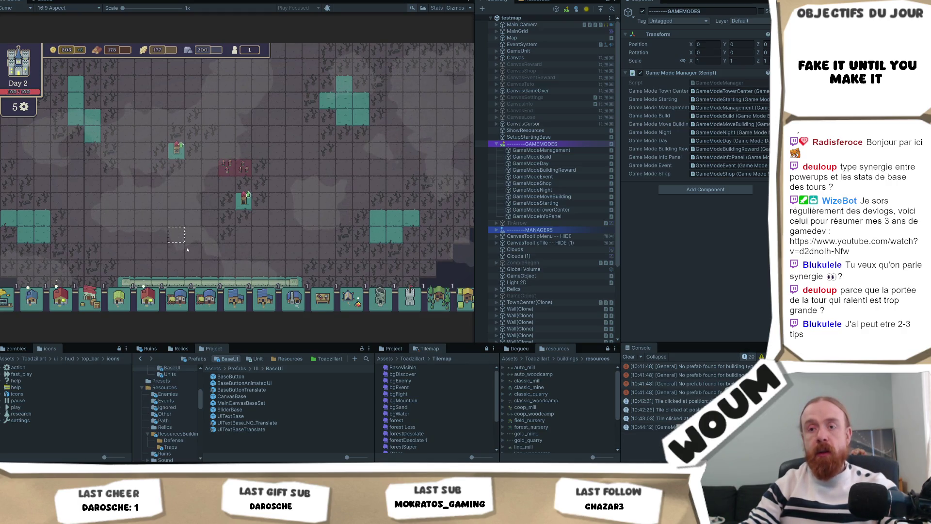
pyautogui.click(196, 215)
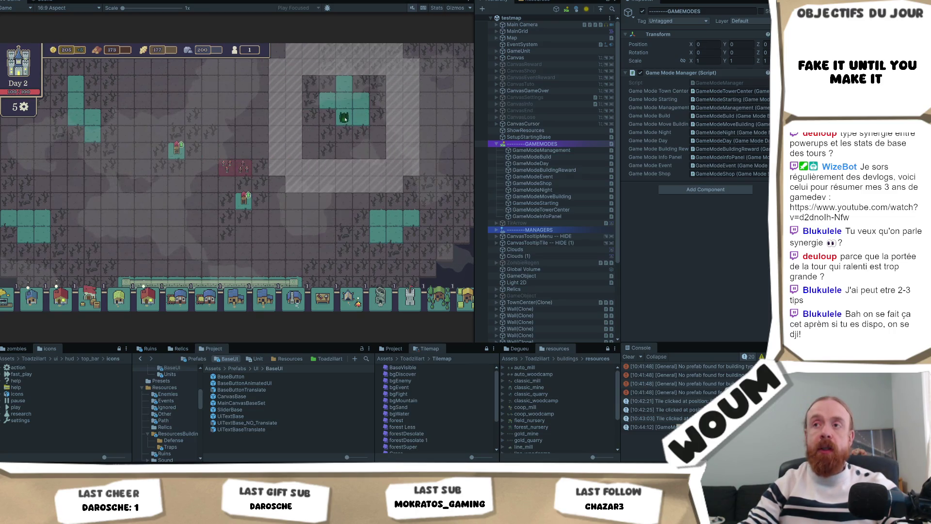
pyautogui.moveTo(345, 118)
pyautogui.mouseDown()
pyautogui.moveTo(344, 182)
pyautogui.moveTo(270, 184)
pyautogui.mouseUp()
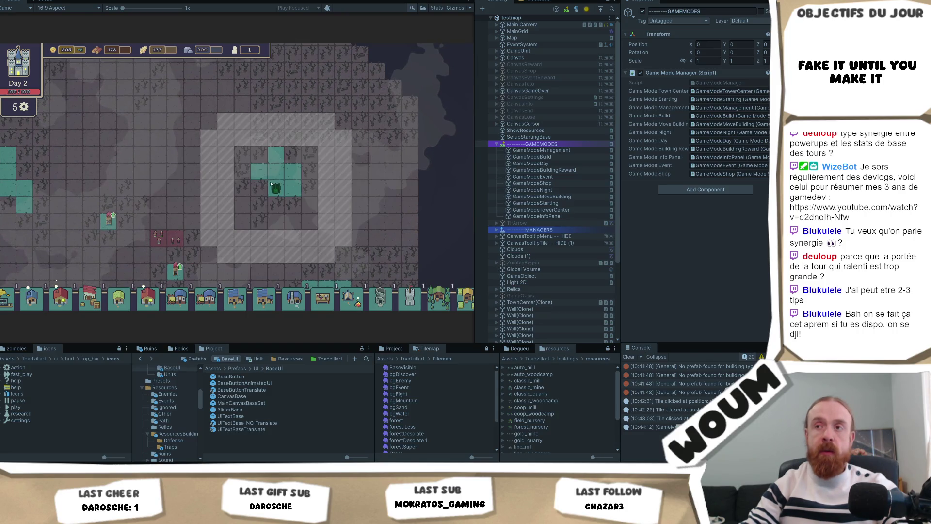
pyautogui.scroll(-3, 275, 191)
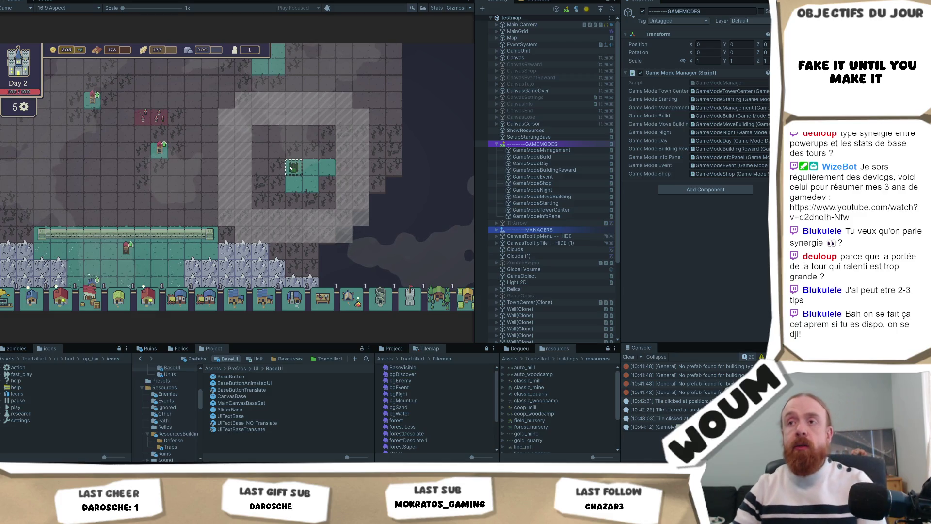
# Step: Cancel the held building and pick up another with key 1, moving it near a tile
pyautogui.rightClick(293, 168)
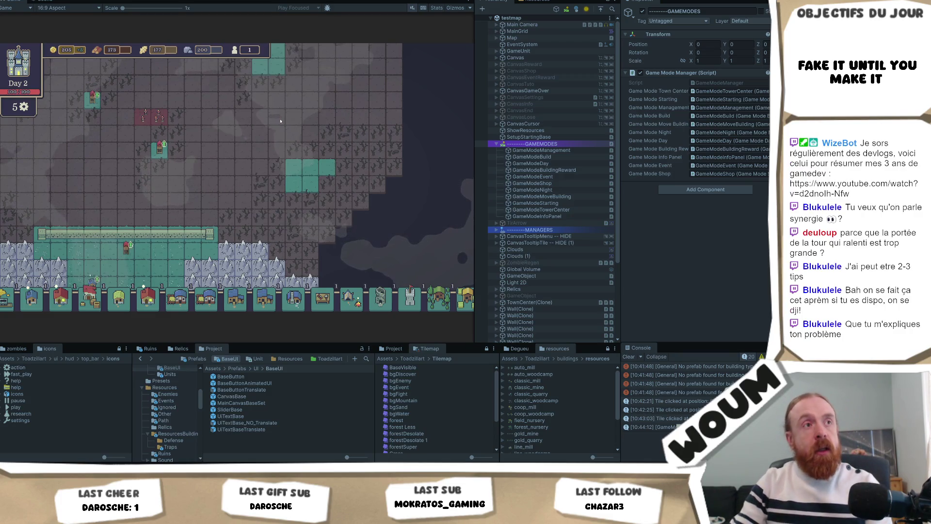
pyautogui.press('1')
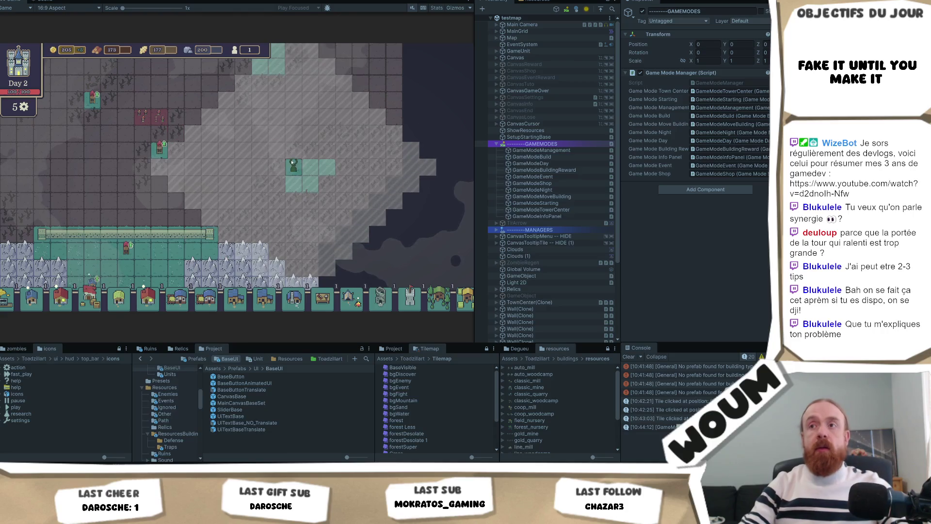
pyautogui.click(259, 148)
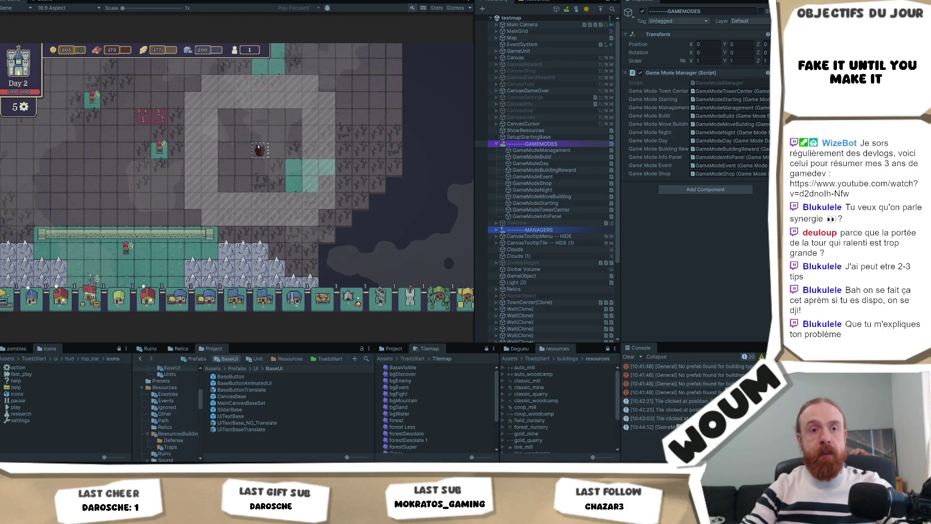
# Step: Switch to the green building, cancel its placement, and pan the map down and right
pyautogui.press('2')
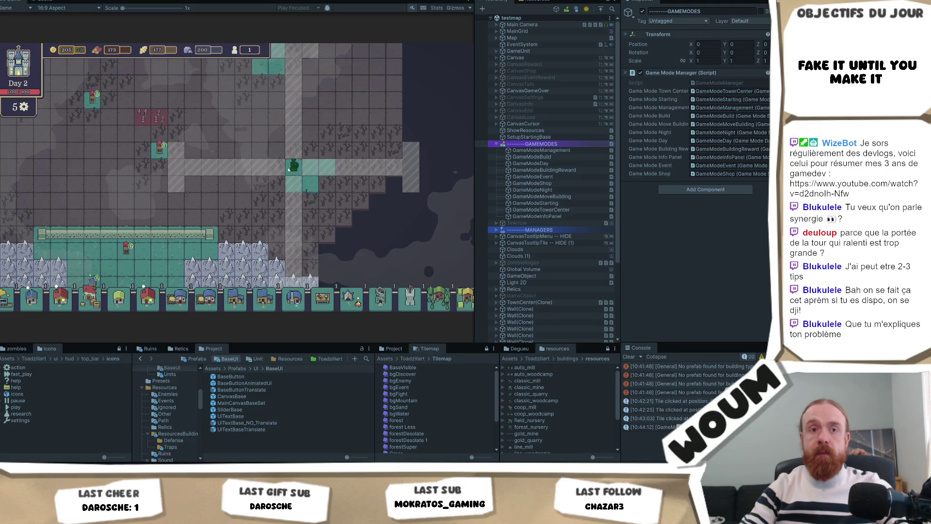
pyautogui.rightClick(250, 161)
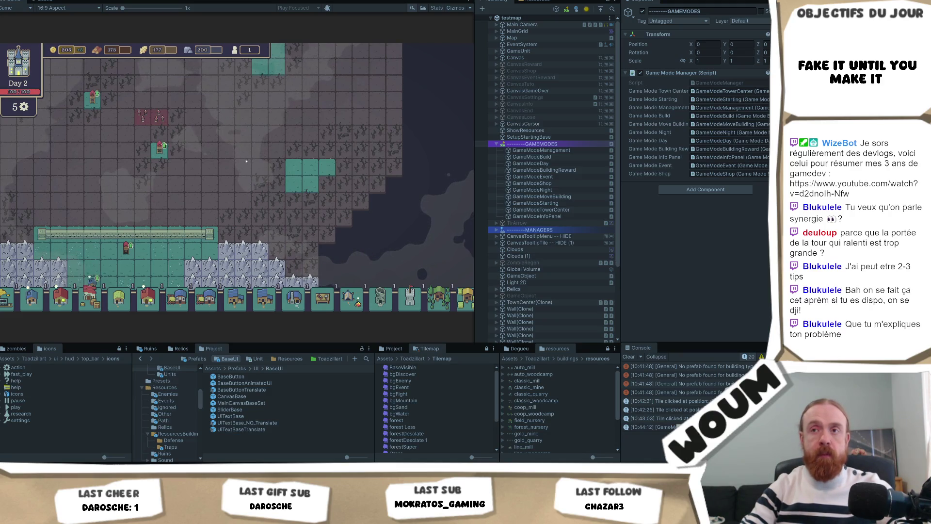
pyautogui.moveTo(246, 161); pyautogui.dragTo(249, 185)
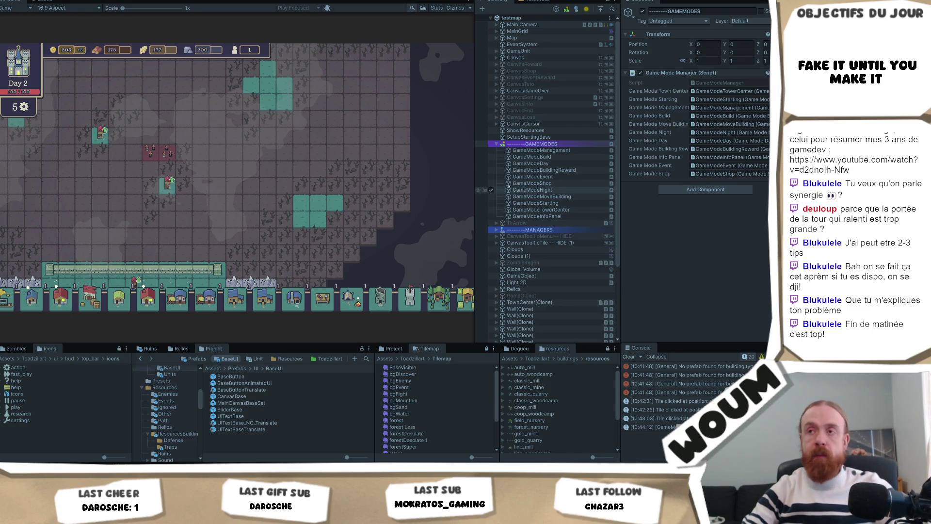
# Step: Log two tile clicks in the Console and pan the map back to the towers
pyautogui.click(297, 205)
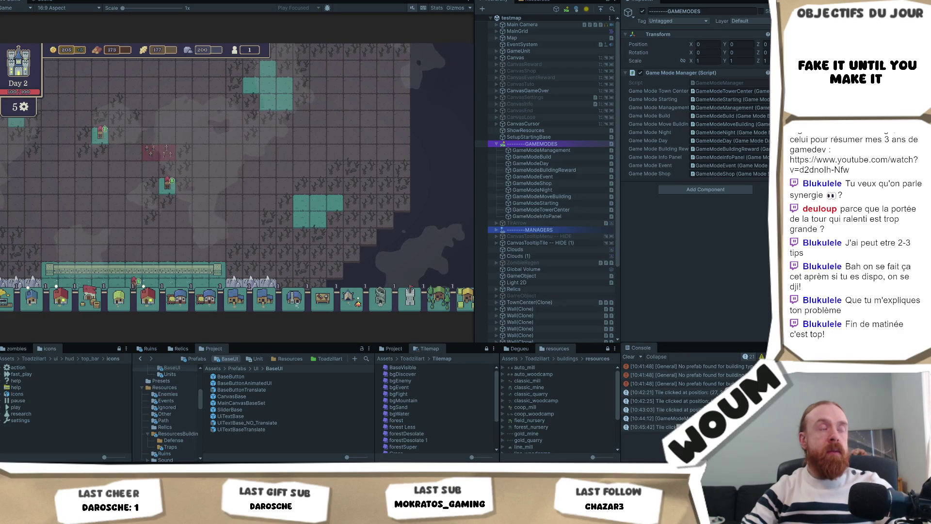
pyautogui.moveTo(167, 184)
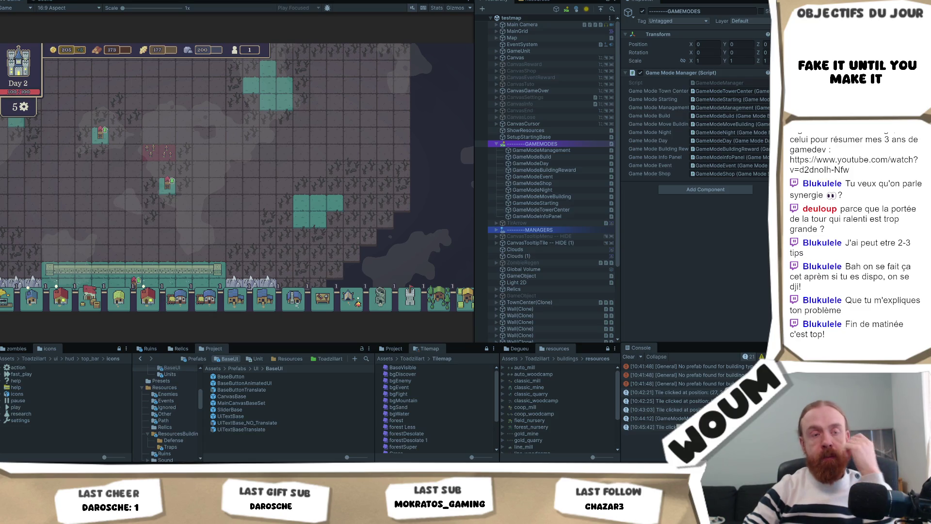
pyautogui.click(332, 175)
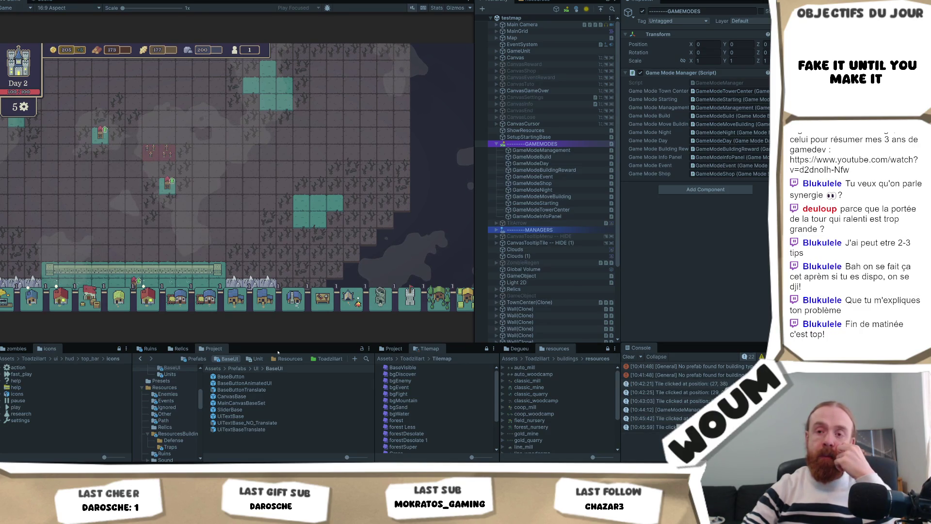
pyautogui.moveTo(214, 156)
pyautogui.mouseDown()
pyautogui.moveTo(241, 191)
pyautogui.moveTo(264, 198)
pyautogui.mouseUp()
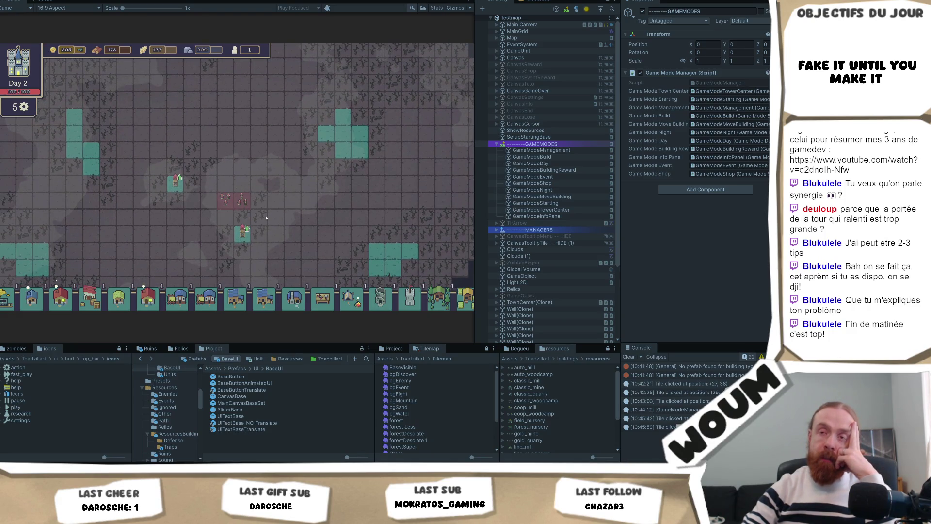
# Step: Show a tower's range, clear the selection, then select two empty tiles
pyautogui.click(175, 183)
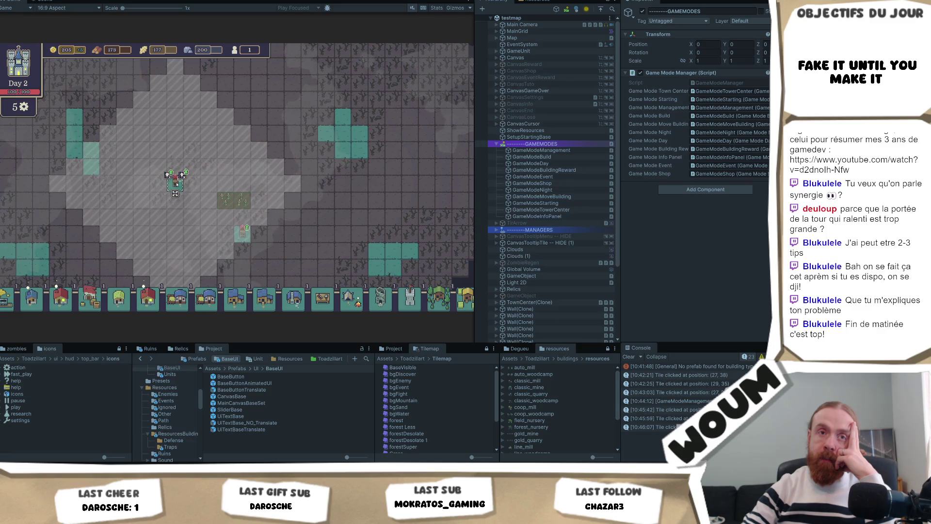
pyautogui.press('Escape')
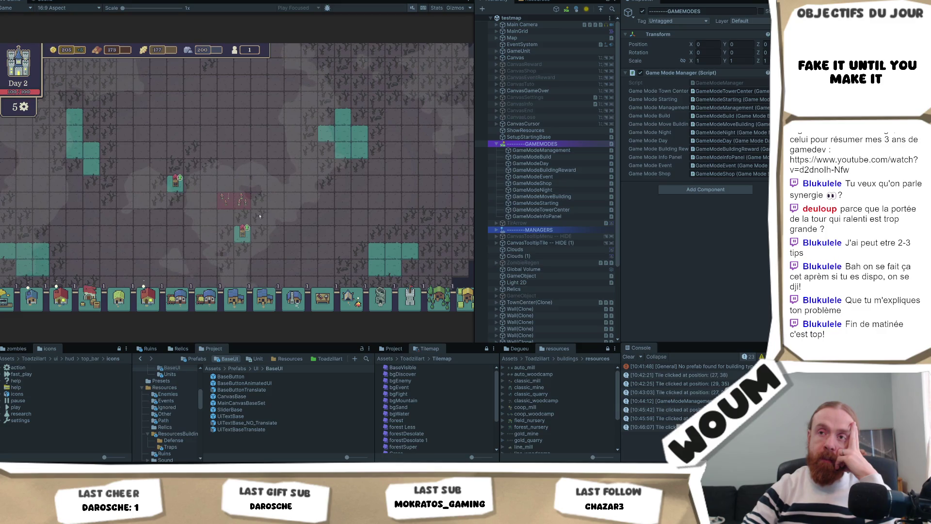
pyautogui.click(298, 211)
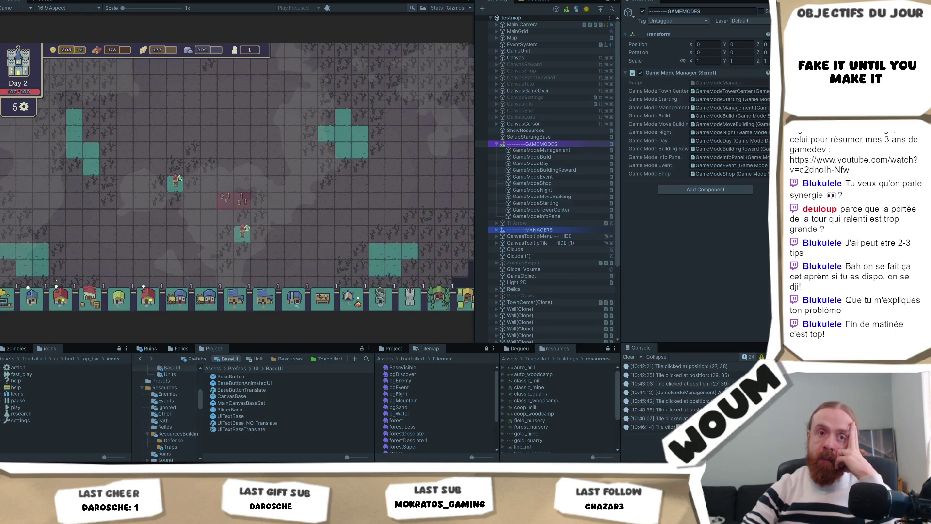
pyautogui.click(314, 247)
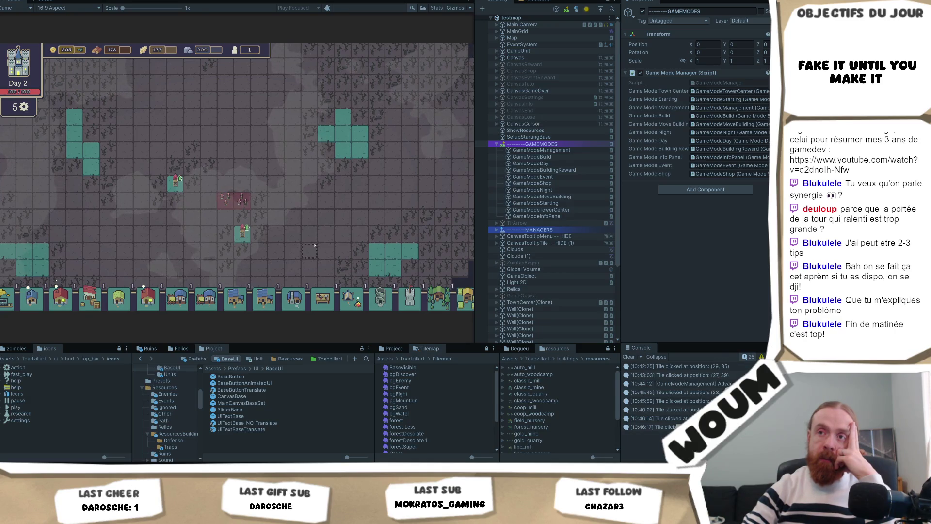
# Step: Pan the map to reveal its top edge, ending shifted up and right
pyautogui.press('a')
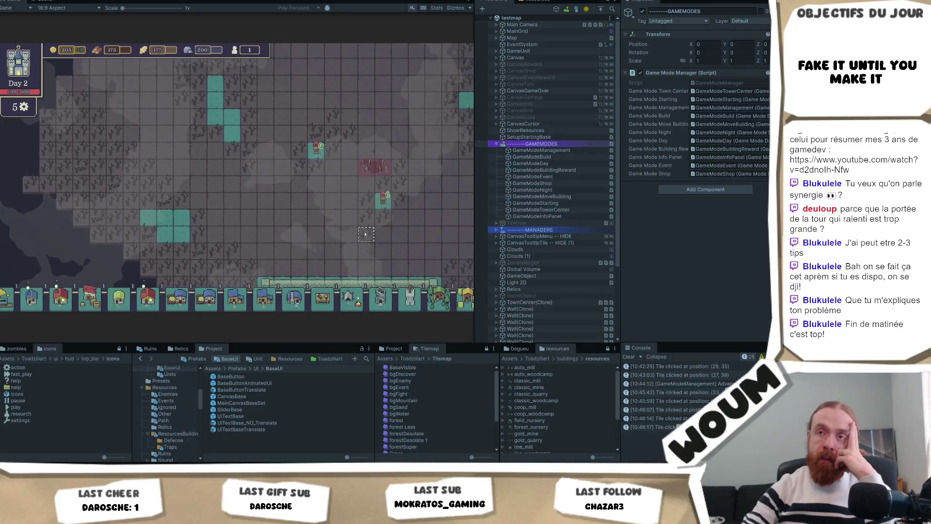
pyautogui.moveTo(348, 241)
pyautogui.mouseDown()
pyautogui.moveTo(204, 249)
pyautogui.moveTo(225, 233)
pyautogui.mouseUp()
pyautogui.press('w')
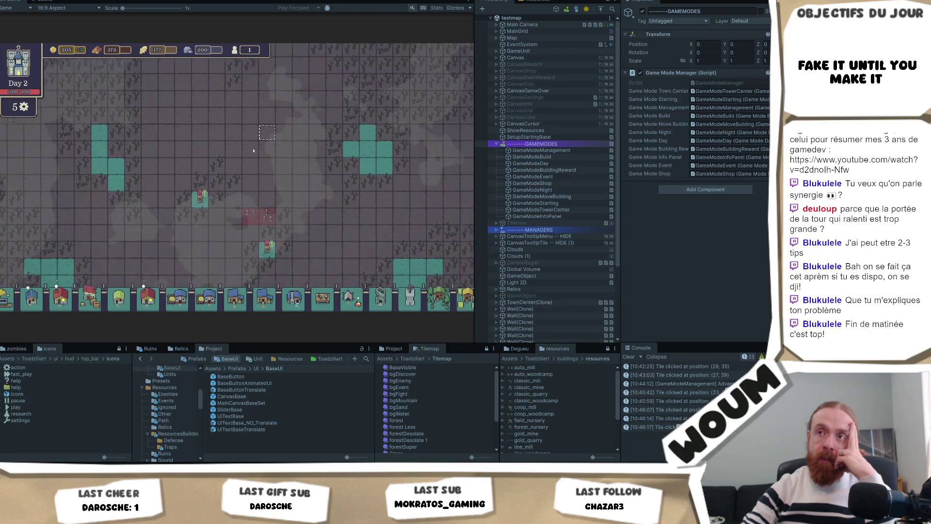
pyautogui.moveTo(243, 182); pyautogui.dragTo(274, 138)
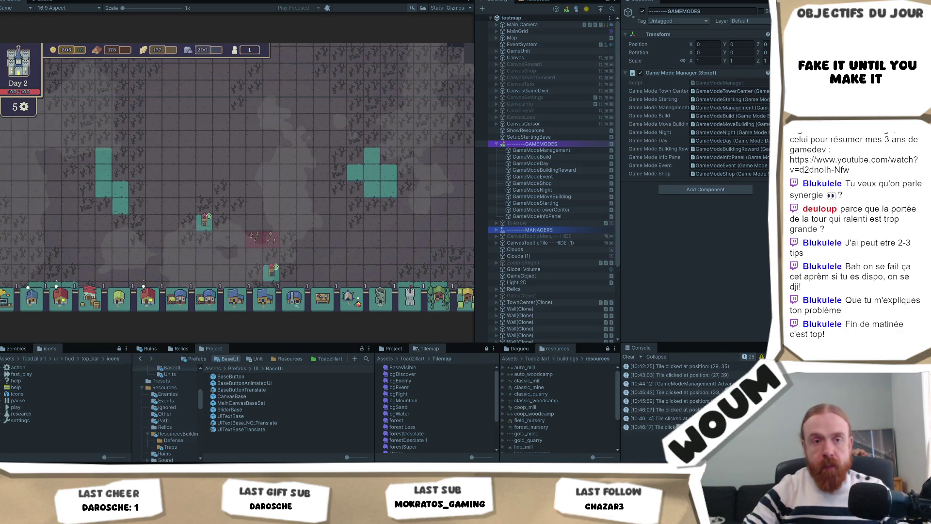
# Step: Select a map tile to bring up the Move Building option, then nudge the view with W, A, S, D
pyautogui.click(238, 186)
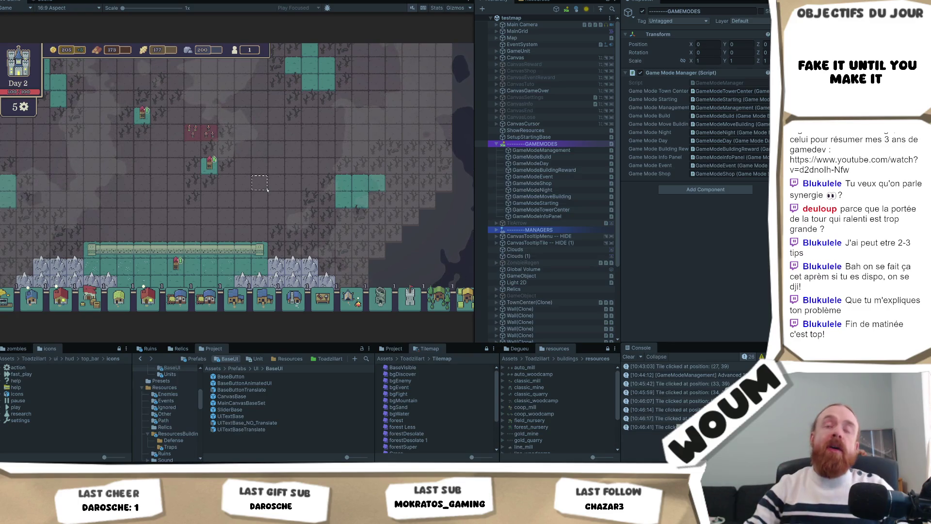
pyautogui.press('w')
pyautogui.press('a')
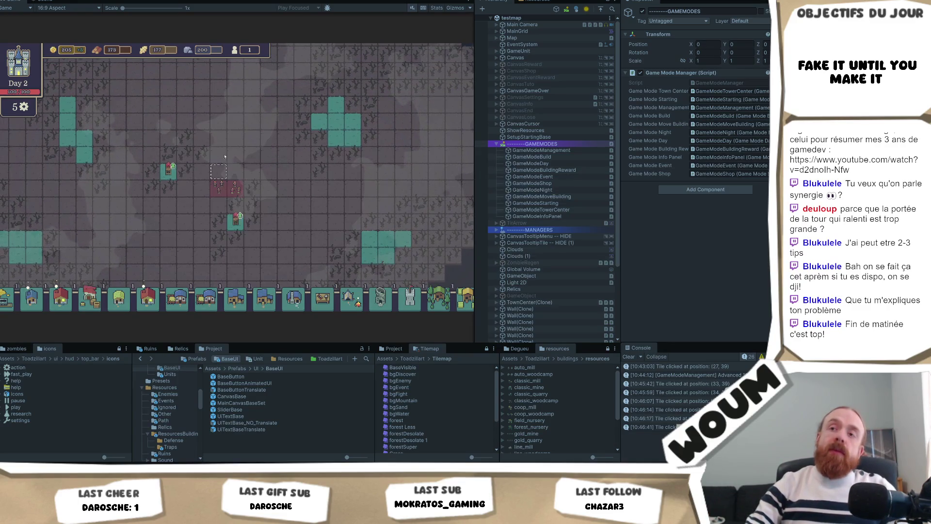
pyautogui.press('s')
pyautogui.press('d')
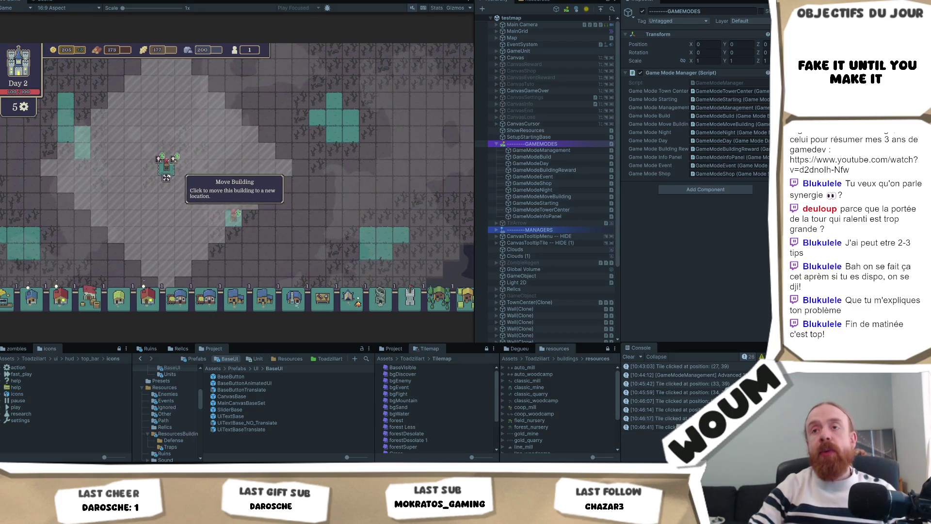
# Step: Relocate the selected tower to a different tile, then end move mode with Escape
pyautogui.click(170, 174)
pyautogui.click(91, 153)
pyautogui.click(233, 217)
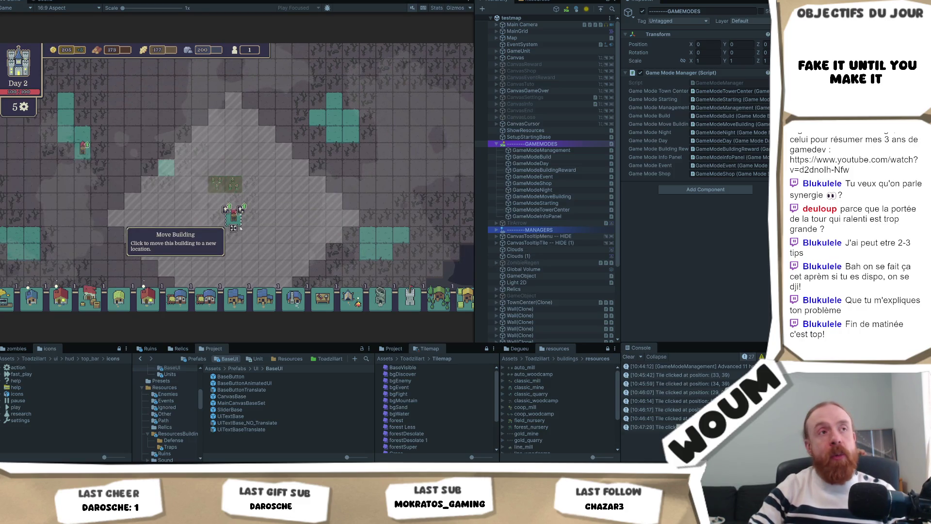
pyautogui.click(234, 228)
pyautogui.press('Escape')
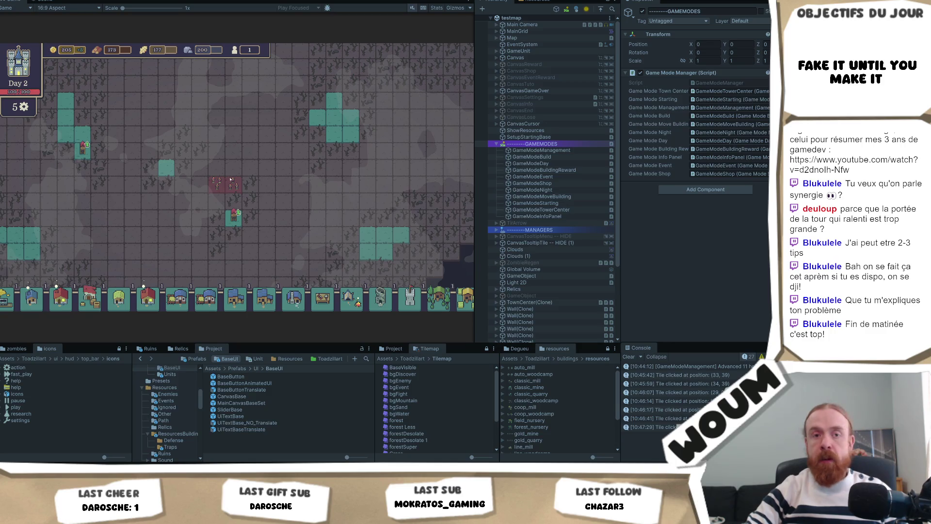
# Step: Place a Double Shot Tower on the map and pan the view slightly left
pyautogui.click(234, 219)
pyautogui.moveTo(233, 216)
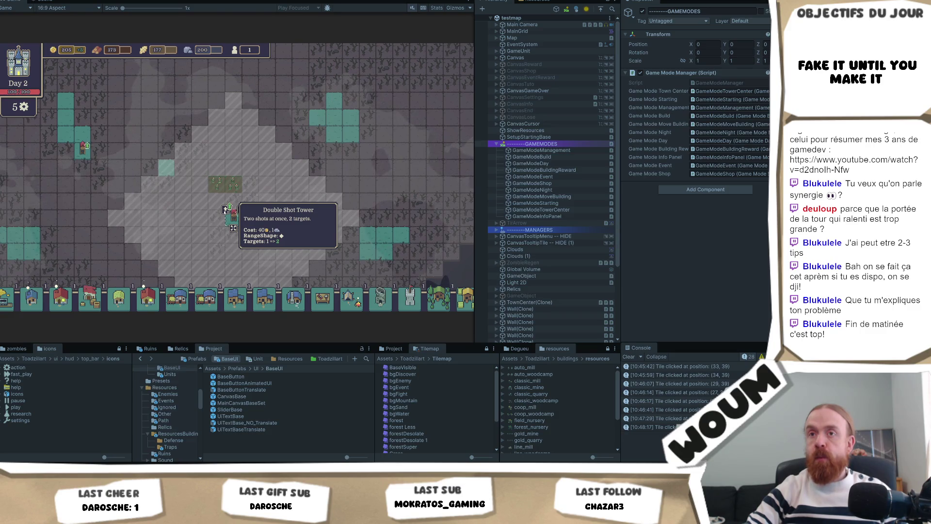
pyautogui.click(226, 210)
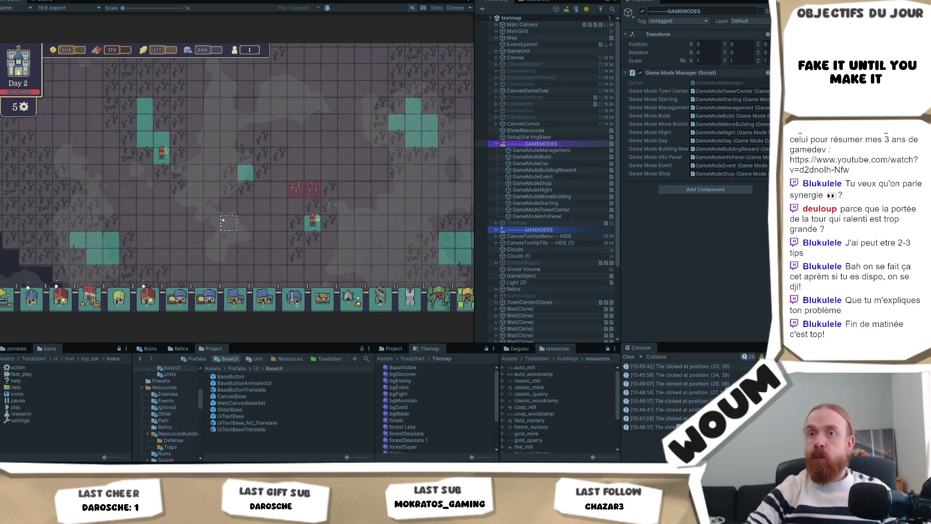
pyautogui.press('a')
pyautogui.moveTo(246, 218); pyautogui.dragTo(172, 226)
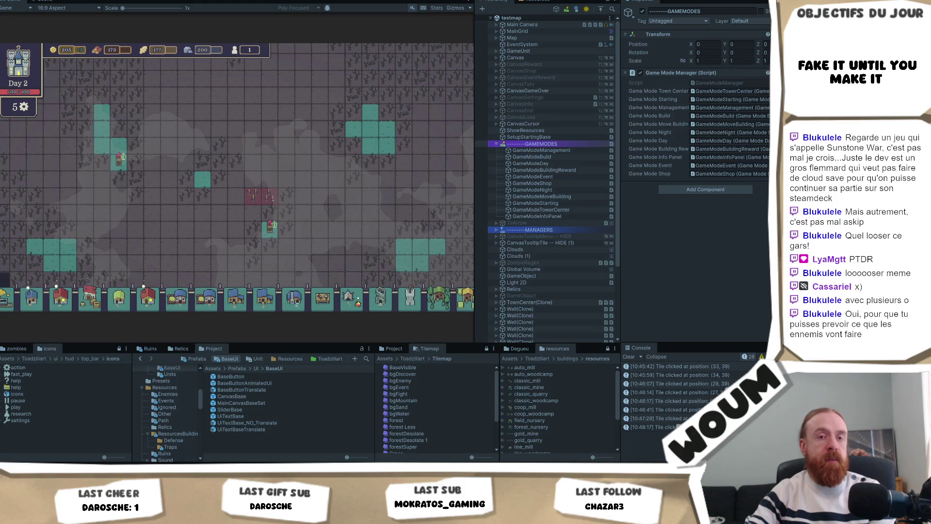
pyautogui.click(318, 232)
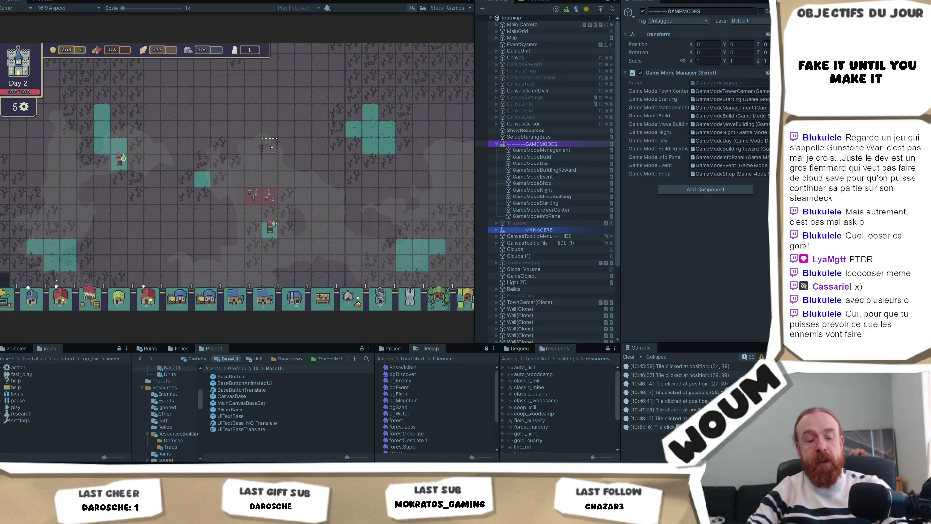
# Step: Let the zombie wave spread red zones across the upper part of the map
pyautogui.moveTo(179, 182)
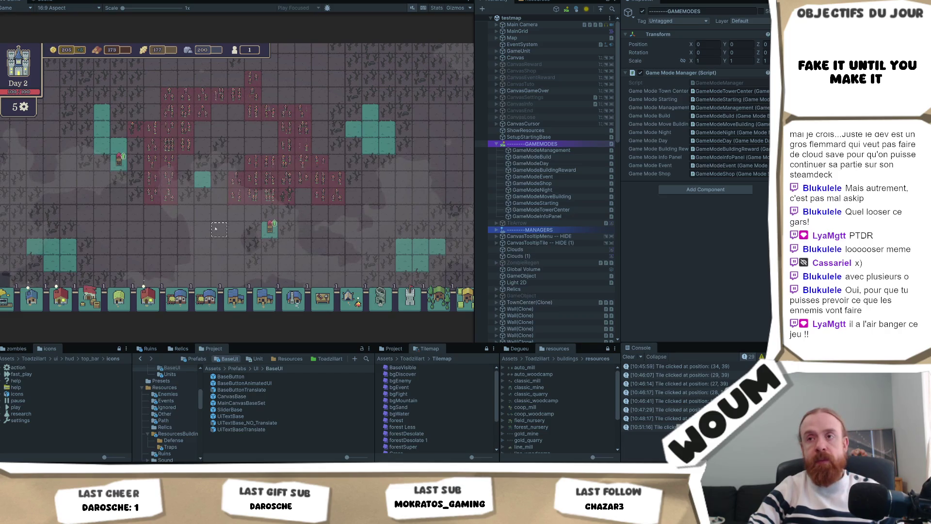
pyautogui.moveTo(315, 204)
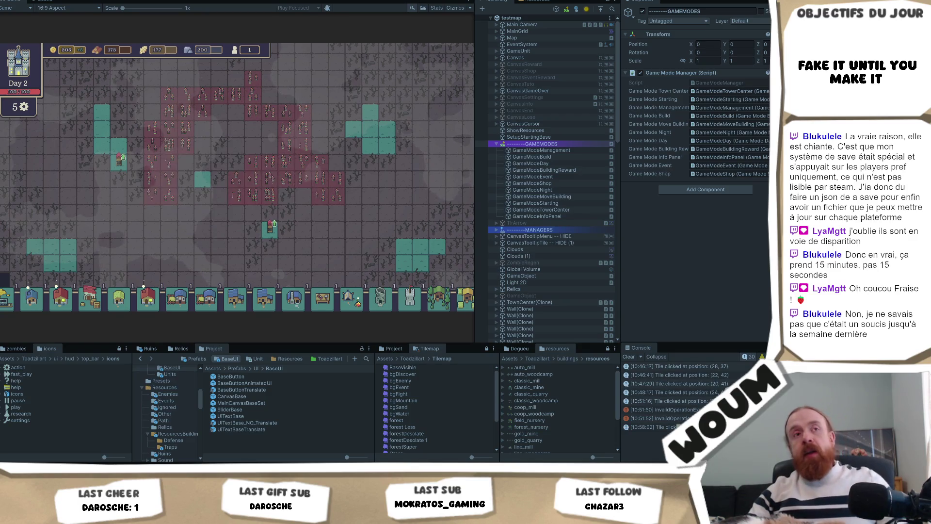
pyautogui.moveTo(259, 121)
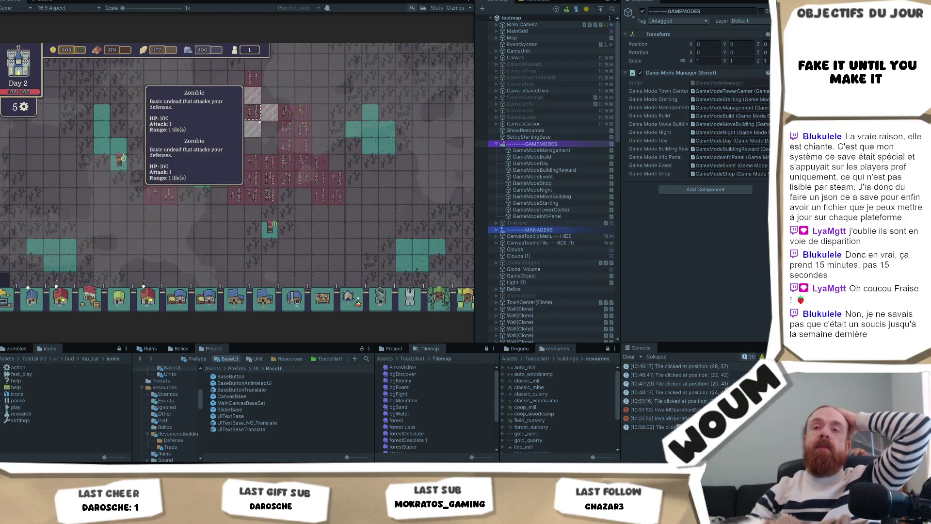
pyautogui.moveTo(275, 234)
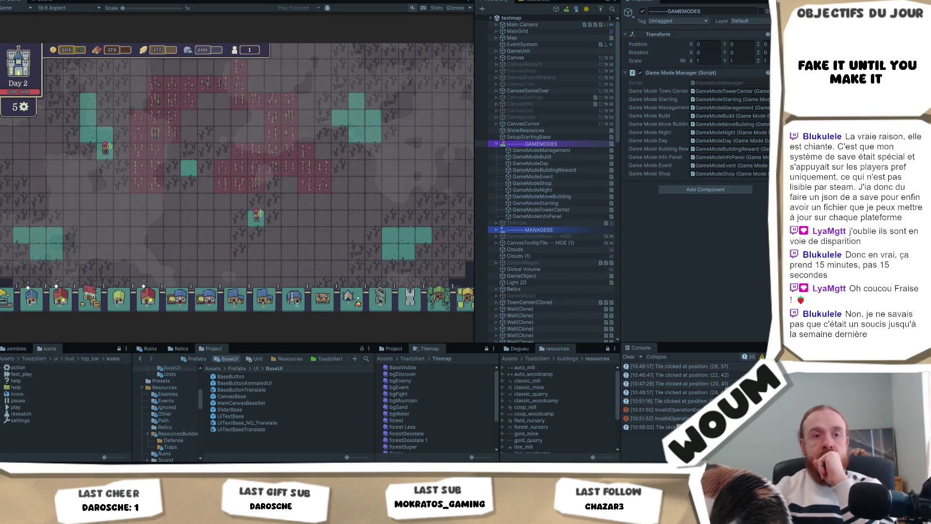
# Step: Select a map tile and pan the camera left and up with A and W
pyautogui.click(309, 218)
pyautogui.press('a')
pyautogui.press('w')
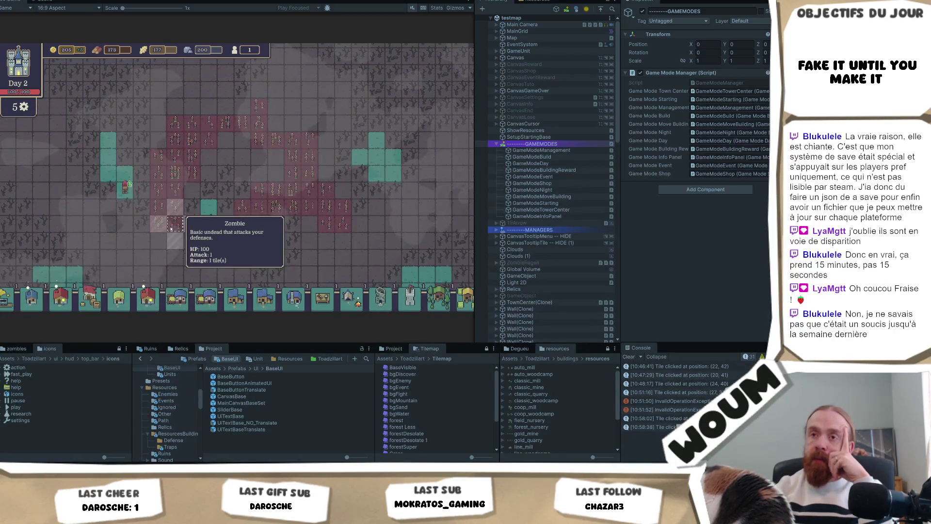
pyautogui.moveTo(173, 206)
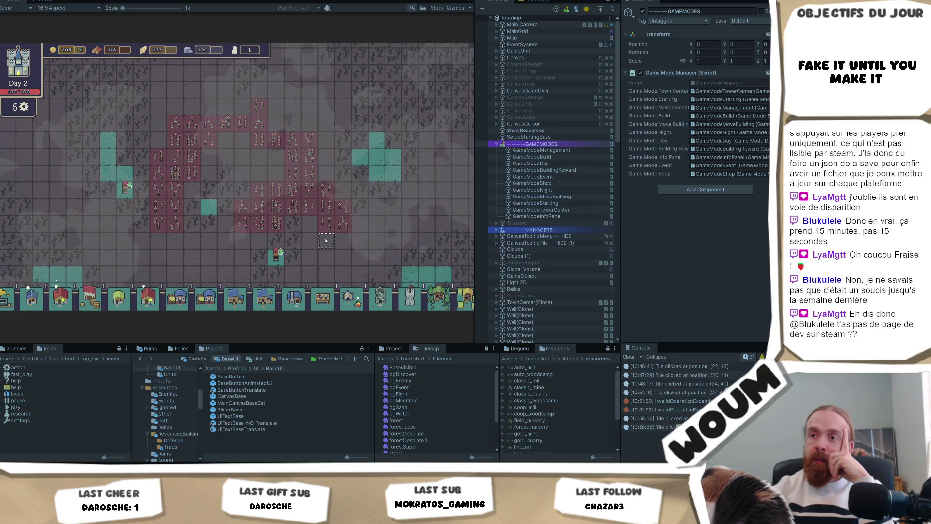
pyautogui.moveTo(304, 210)
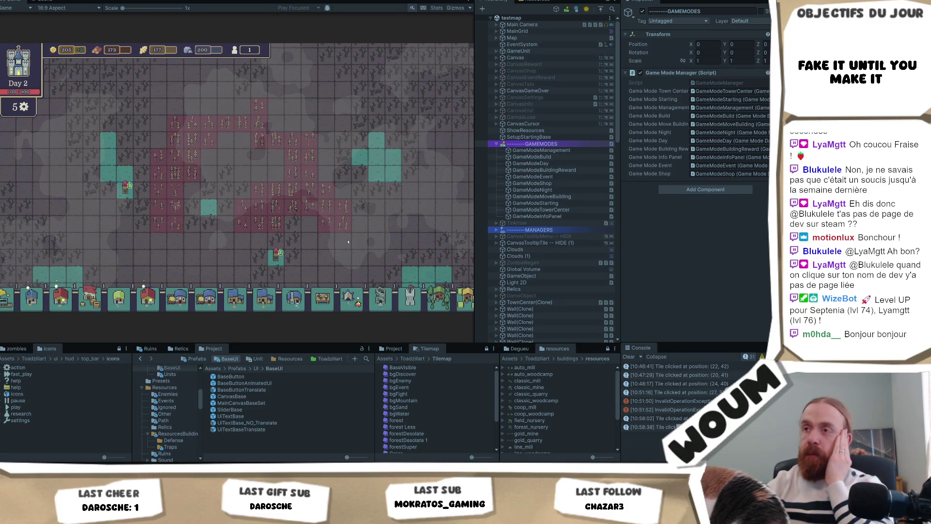
pyautogui.click(293, 228)
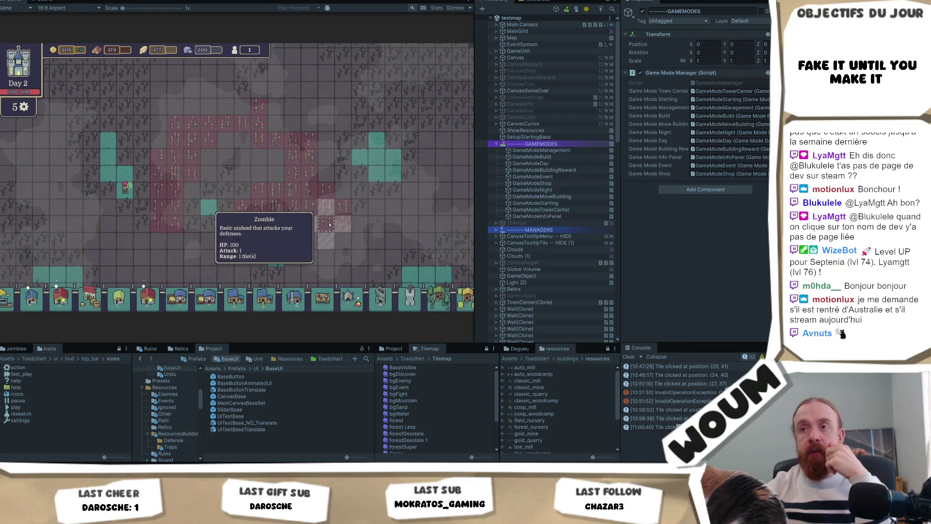
# Step: Pan the map right and down with D and S, then click another tile
pyautogui.press('d')
pyautogui.press('s')
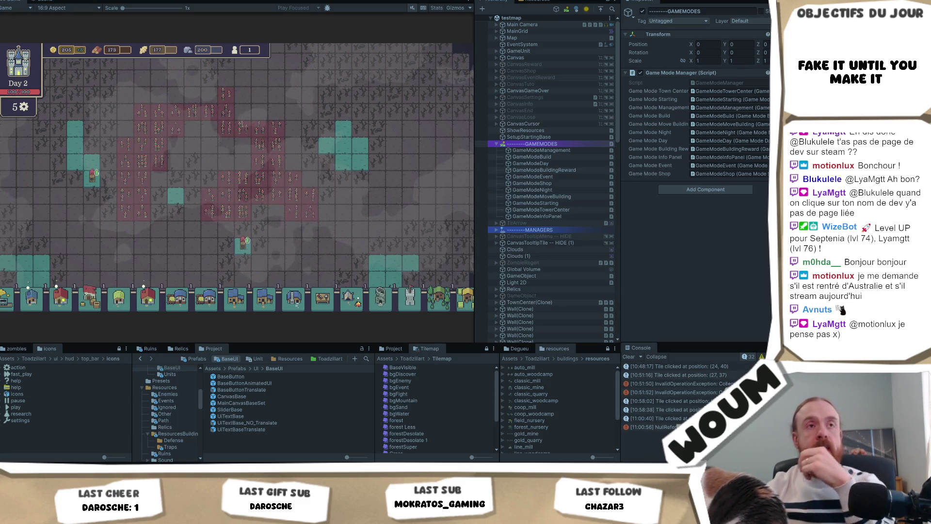
pyautogui.click(307, 250)
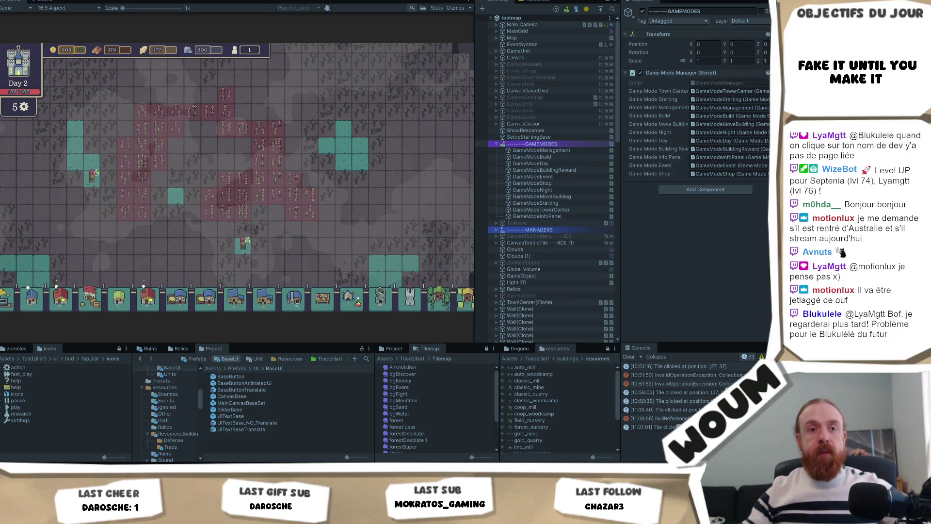
pyautogui.click(310, 234)
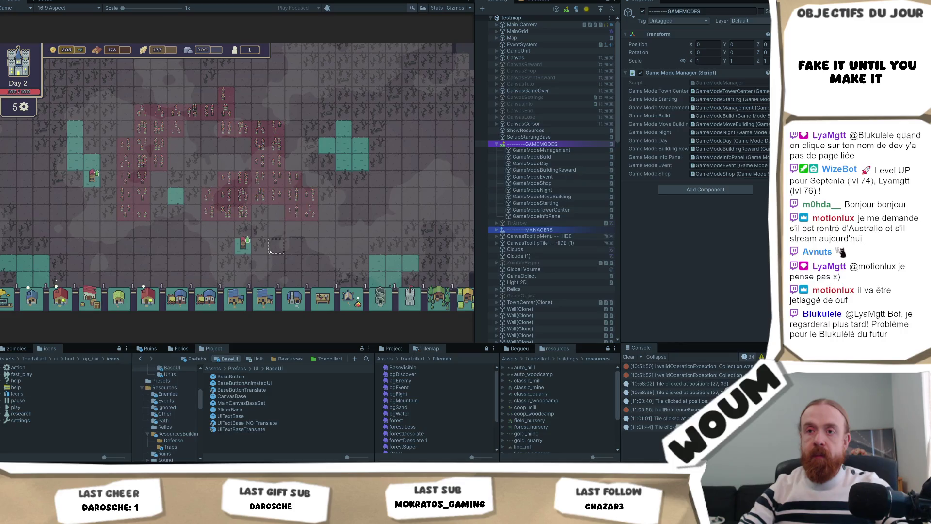
pyautogui.press('a')
pyautogui.press('w')
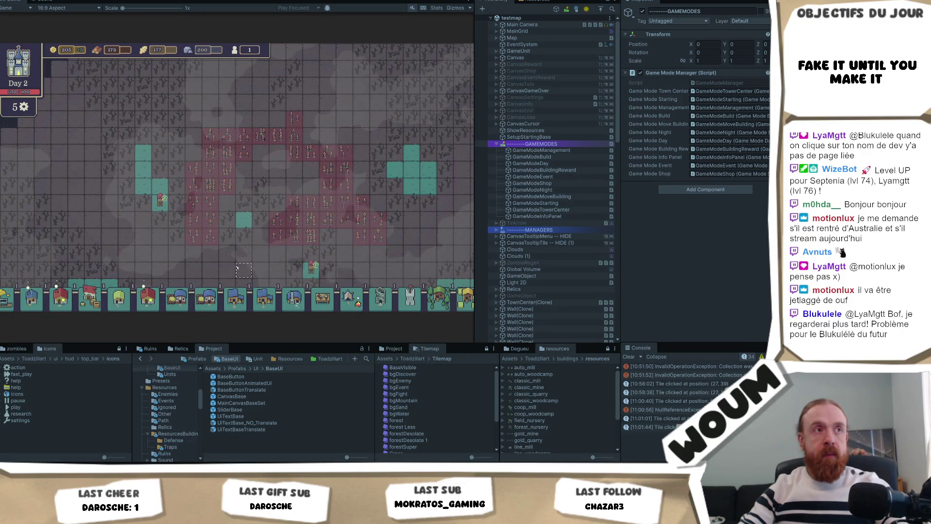
pyautogui.press('d')
pyautogui.press('s')
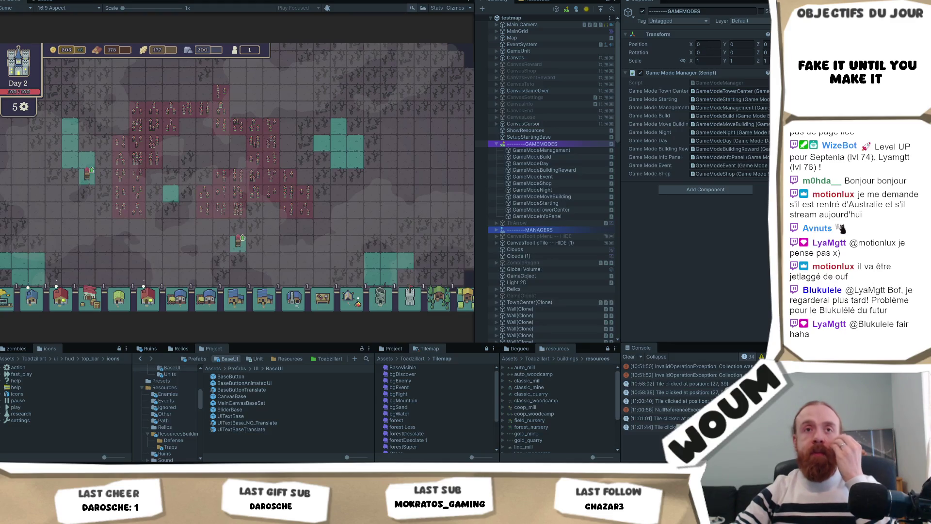
pyautogui.click(299, 246)
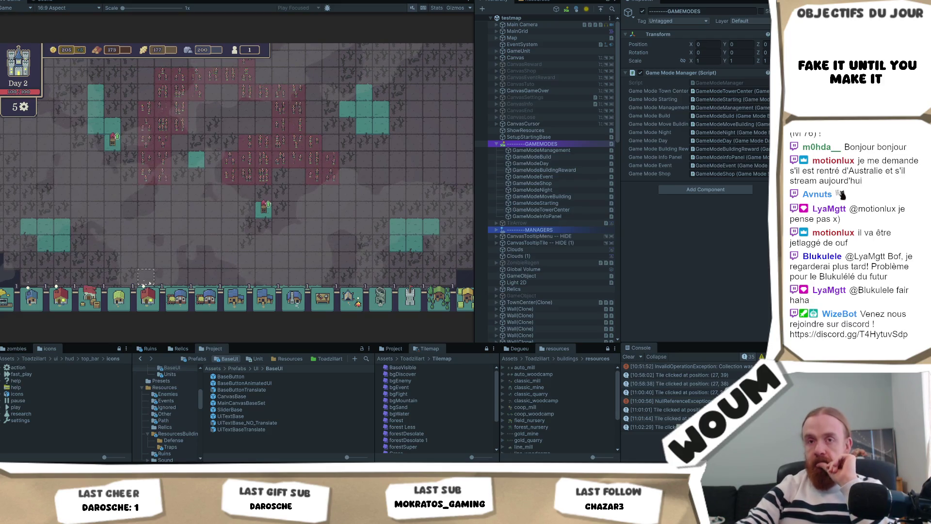
pyautogui.moveTo(188, 122)
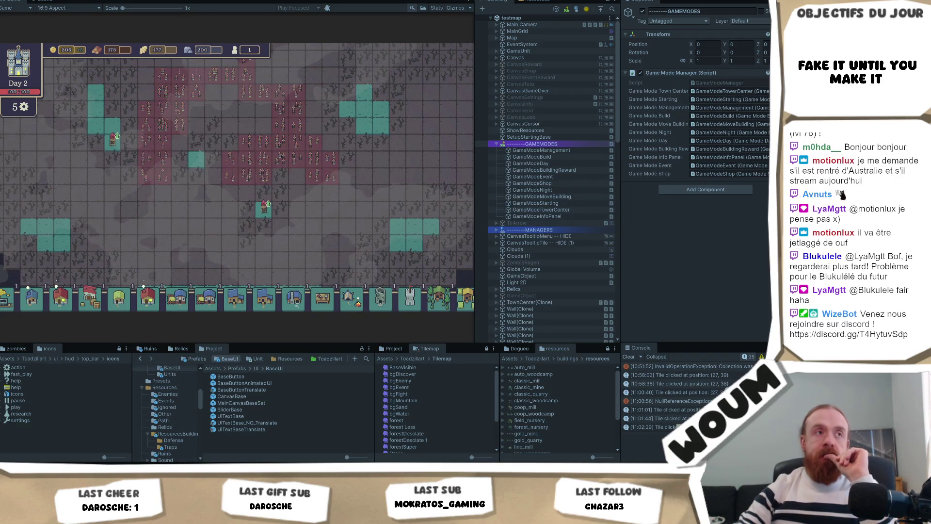
pyautogui.click(314, 224)
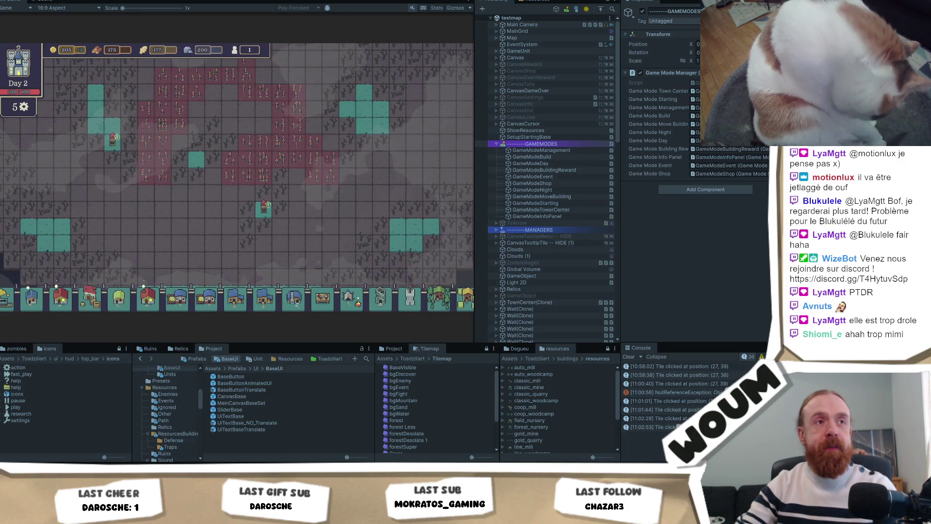
pyautogui.click(281, 225)
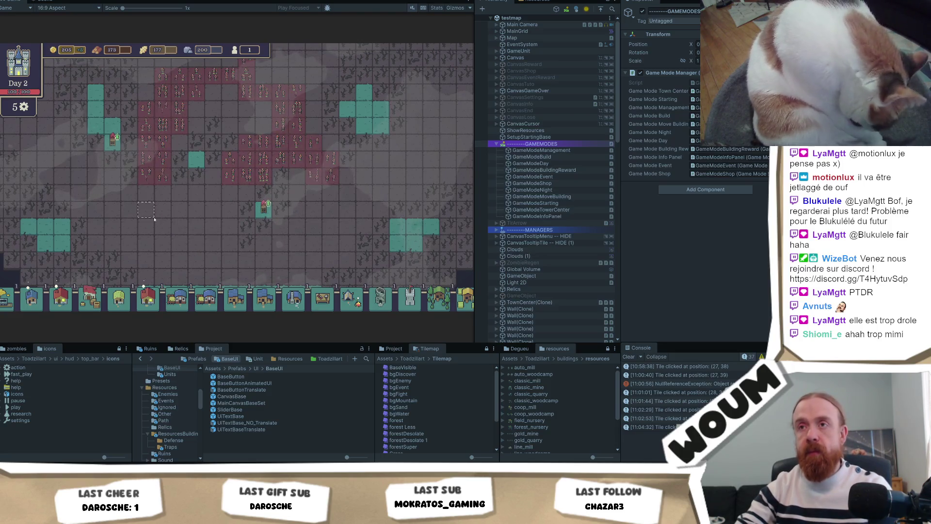
pyautogui.press('a')
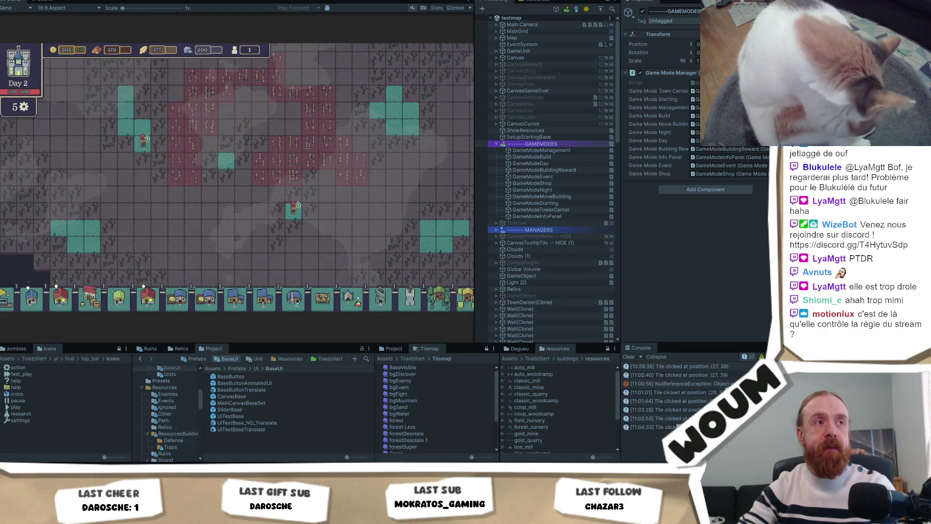
pyautogui.moveTo(342, 212); pyautogui.dragTo(323, 210)
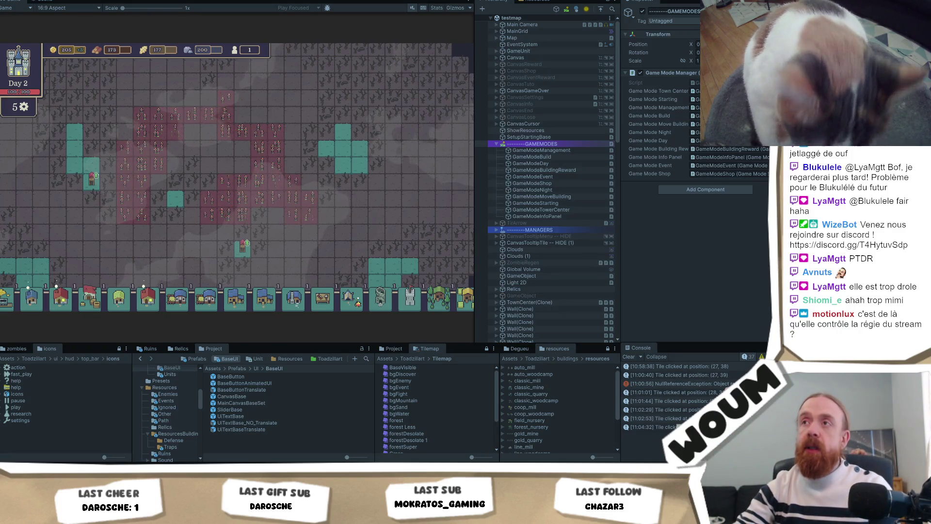
# Step: Stop the running game and open StartScene from File's recent scenes list
pyautogui.hotkey('ctrl', 'p')
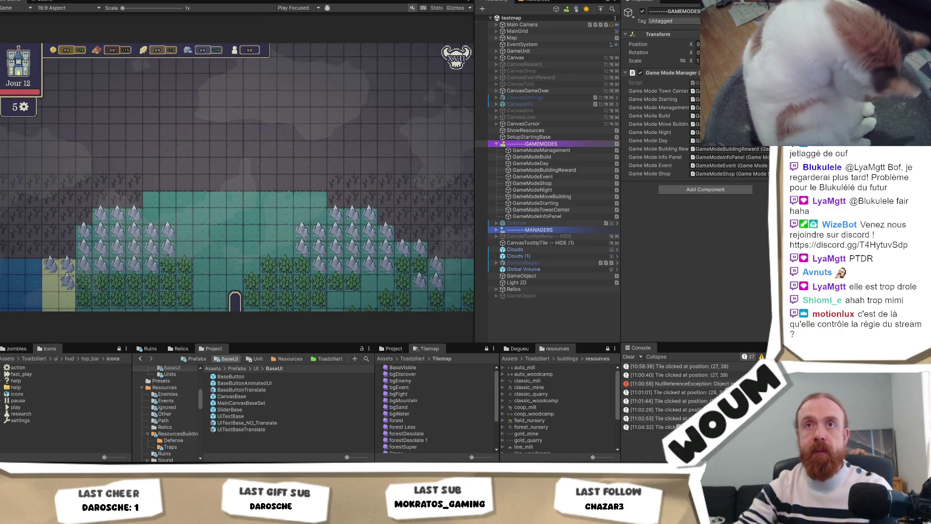
pyautogui.click(10, 1)
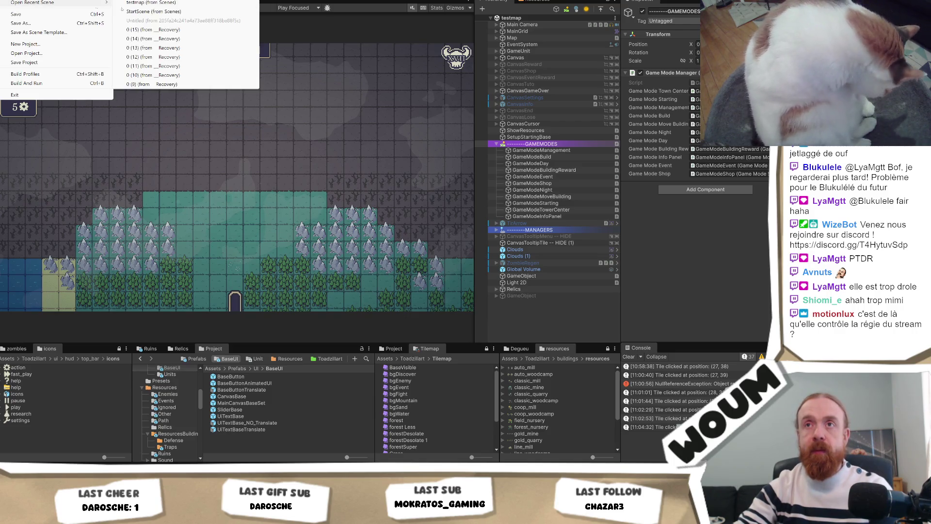
pyautogui.click(313, 115)
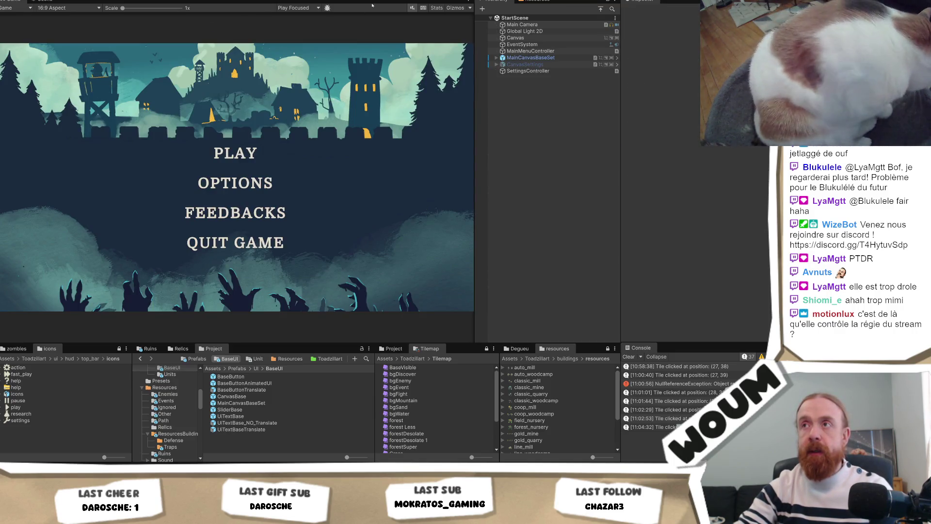
# Step: Run StartScene in play mode to see the menu buttons reading NotSet
pyautogui.hotkey('ctrl', 'p')
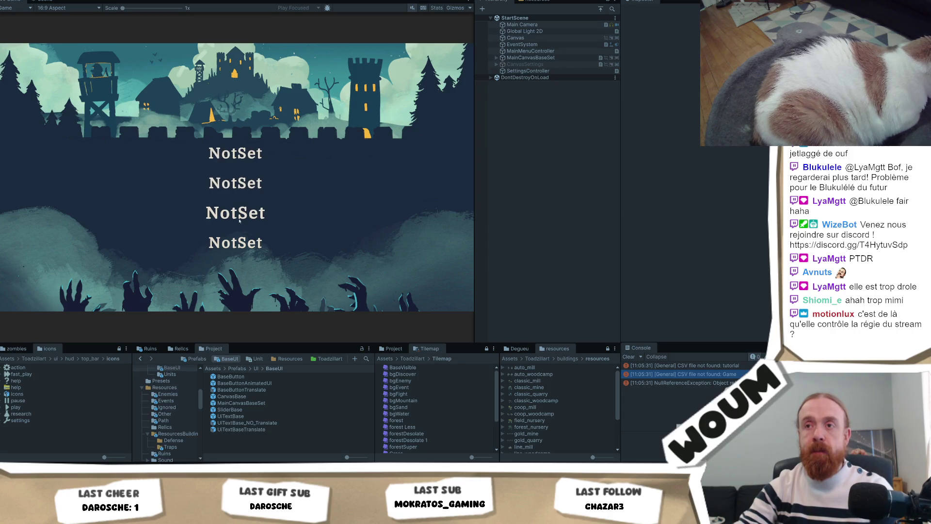
# Step: Exit play mode and expand MainCanvasBaseSet, Holder and MainMenu Play in the Hierarchy
pyautogui.hotkey('ctrl', 'p')
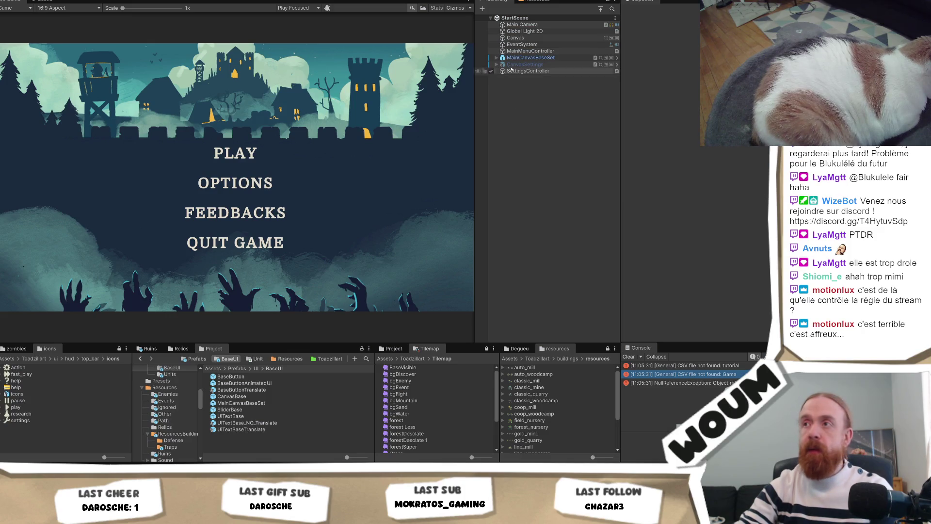
pyautogui.click(496, 57)
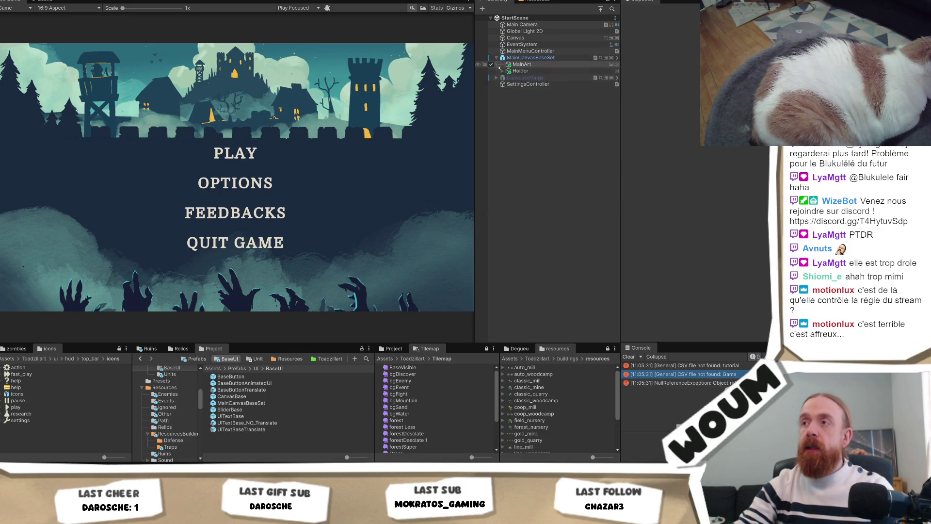
pyautogui.click(502, 71)
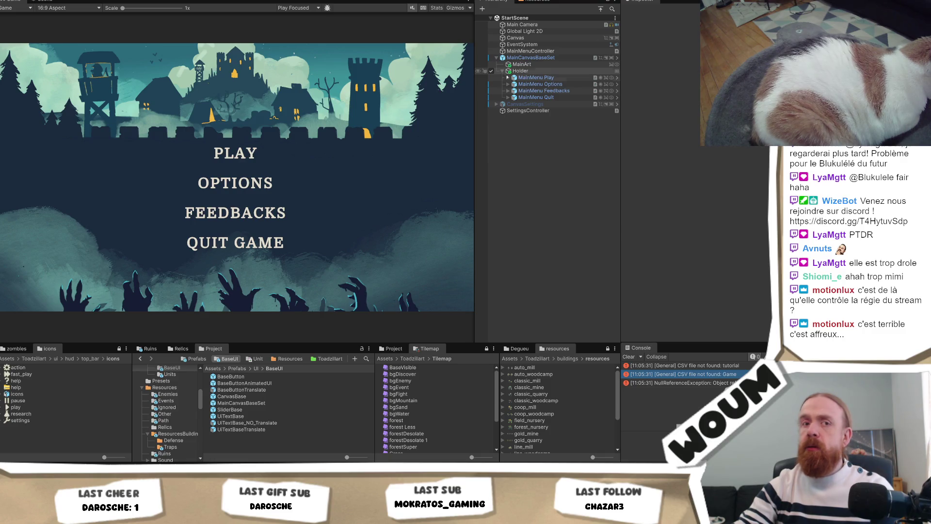
pyautogui.click(533, 78)
pyautogui.click(508, 78)
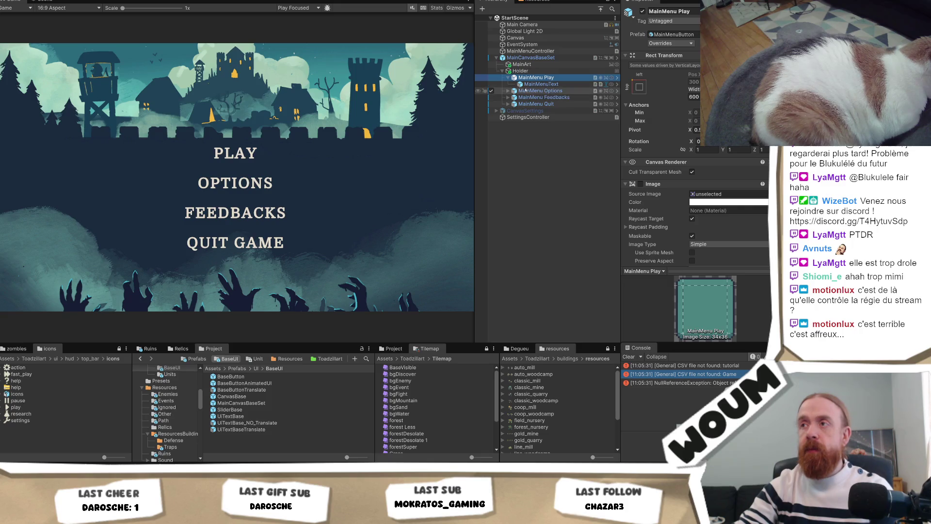
# Step: Set the Play button's MainMenuText translation Type key to Play
pyautogui.click(548, 85)
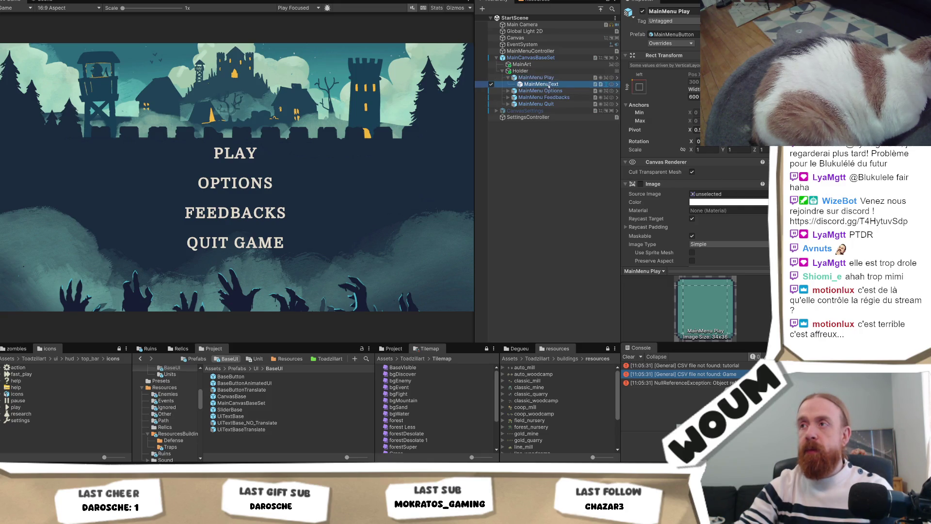
pyautogui.scroll(-10, 694, 194)
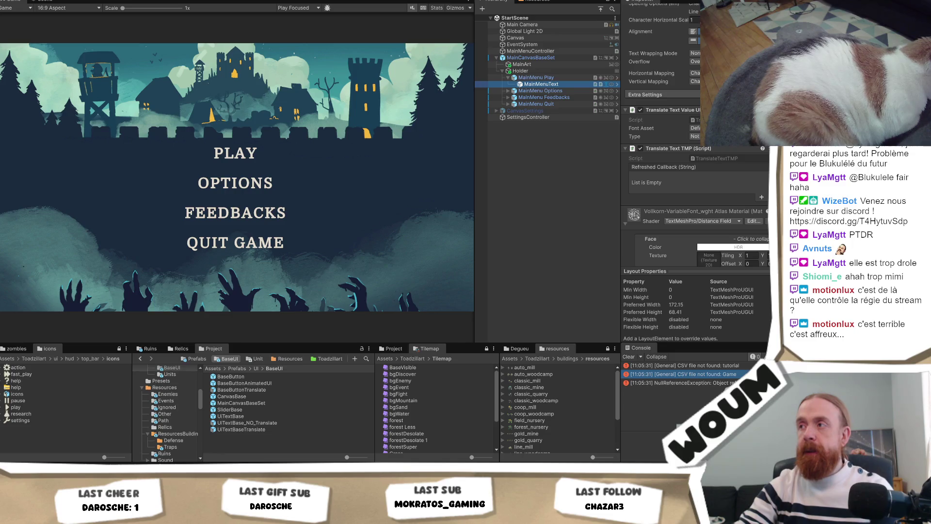
pyautogui.click(695, 137)
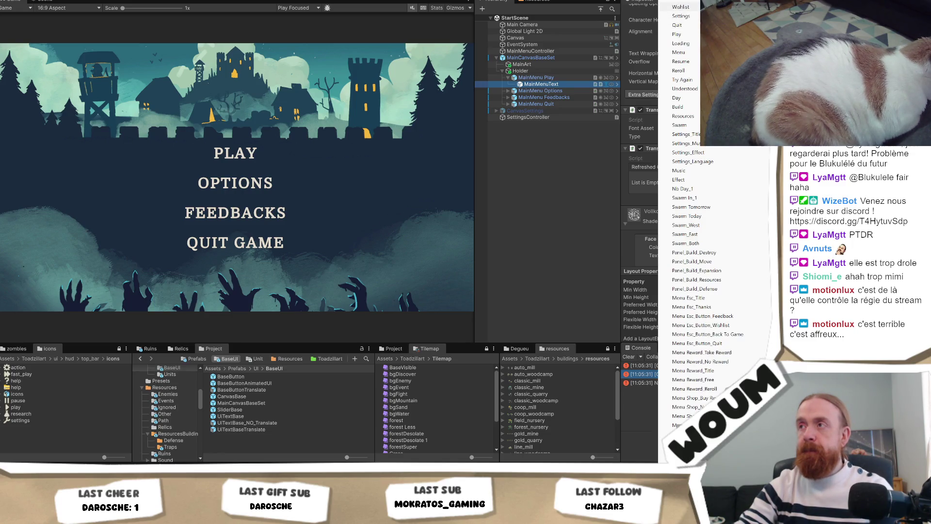
pyautogui.click(676, 34)
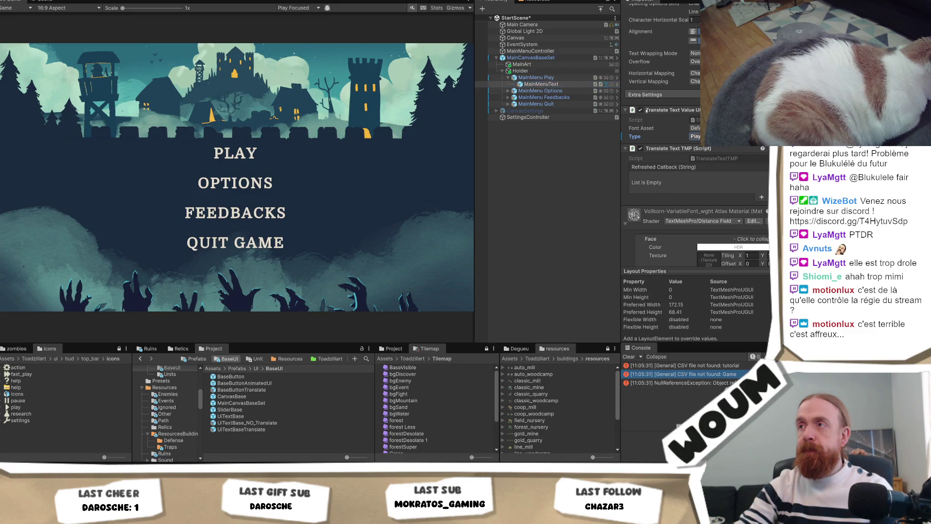
# Step: Check the Options and Feedbacks MainMenuText Type keys, leaving them on Settings_Title
pyautogui.click(508, 91)
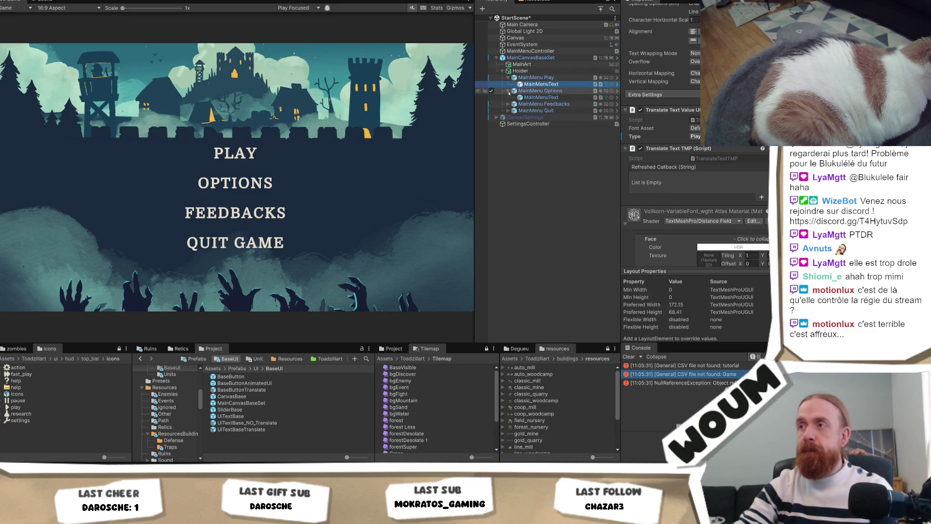
pyautogui.click(538, 97)
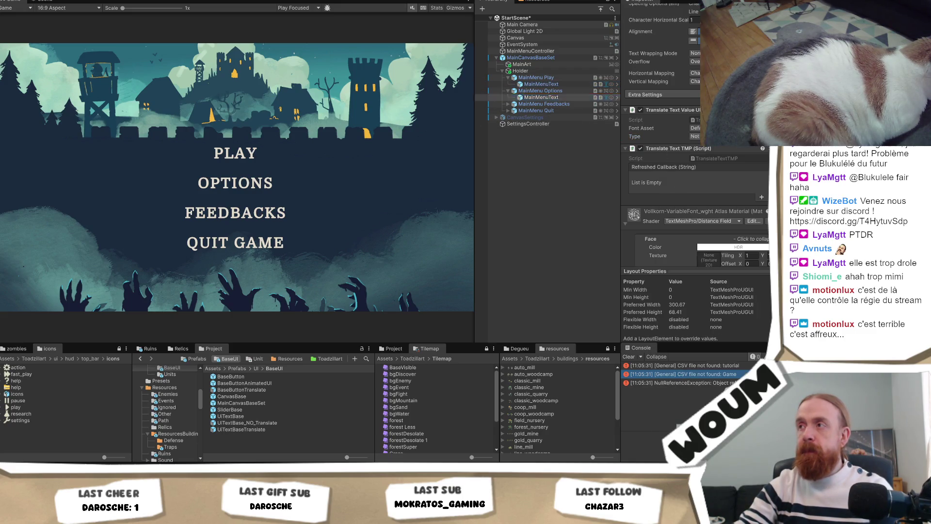
pyautogui.click(695, 136)
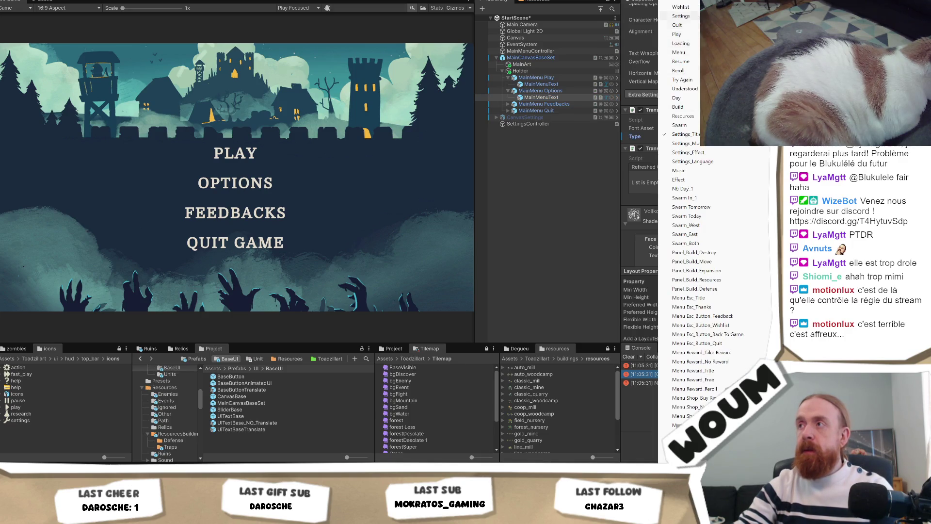
pyautogui.press('Escape')
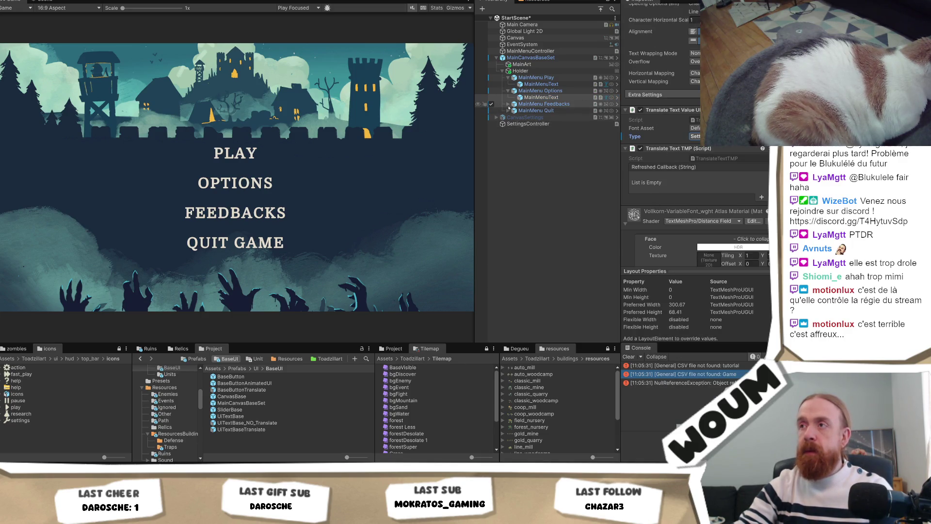
pyautogui.click(508, 104)
pyautogui.click(541, 110)
pyautogui.click(694, 137)
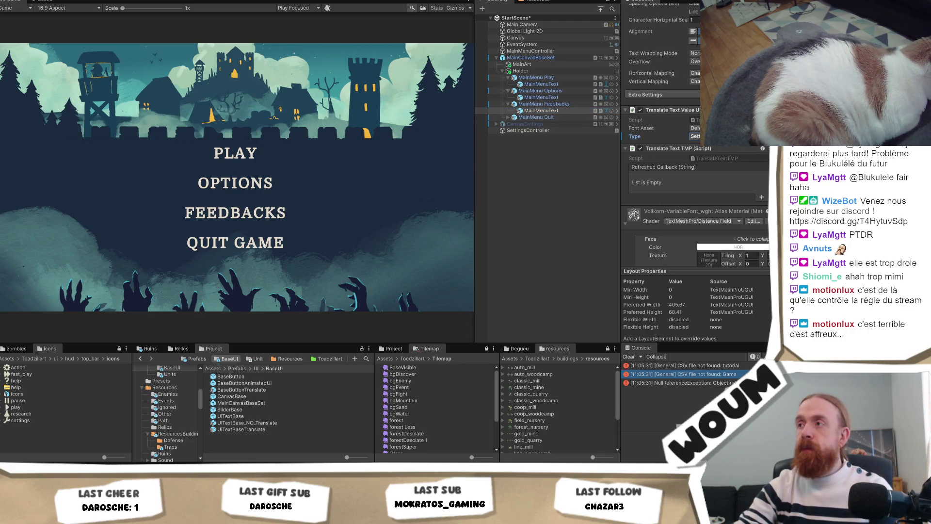
pyautogui.click(694, 136)
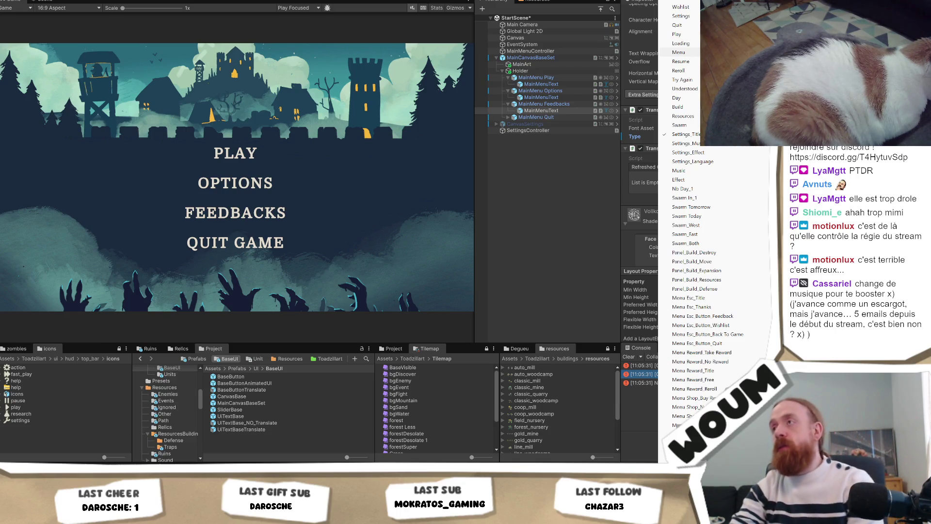
pyautogui.click(543, 155)
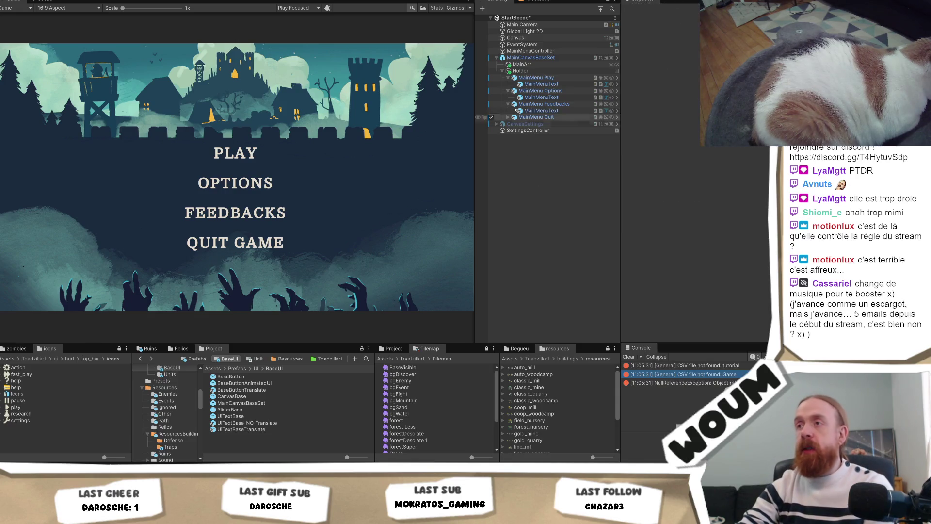
# Step: Assign the Quit translation key to the QUIT GAME MainMenuText's Translate Text Value Type
pyautogui.click(507, 117)
pyautogui.click(536, 124)
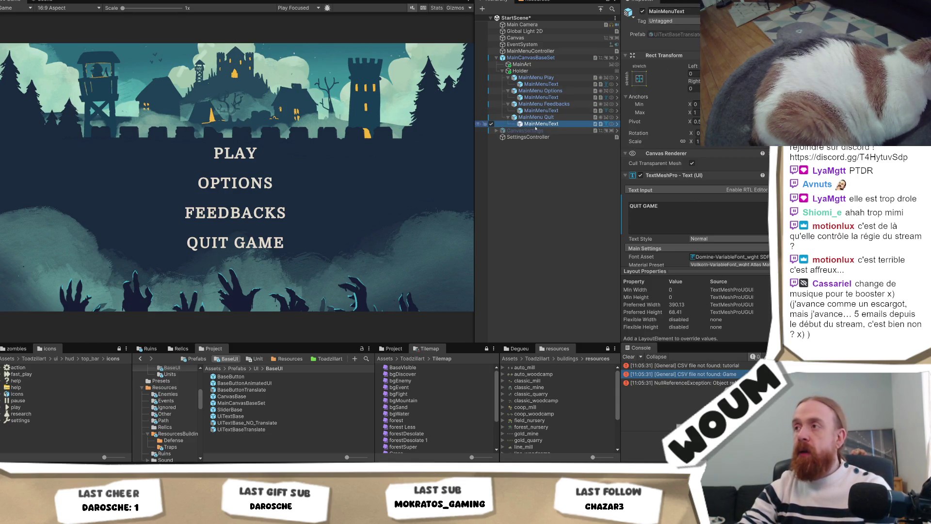
pyautogui.click(536, 117)
pyautogui.scroll(-5, 732, 217)
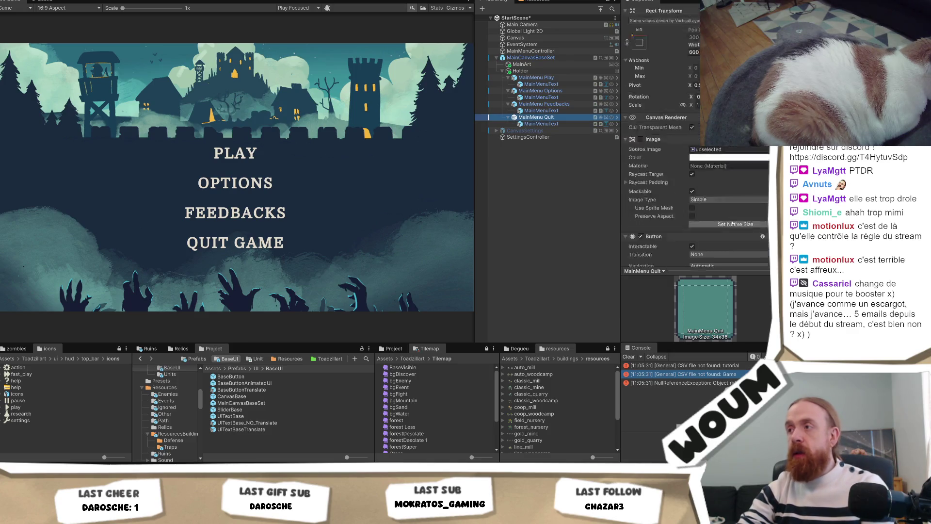
pyautogui.scroll(-6, 728, 221)
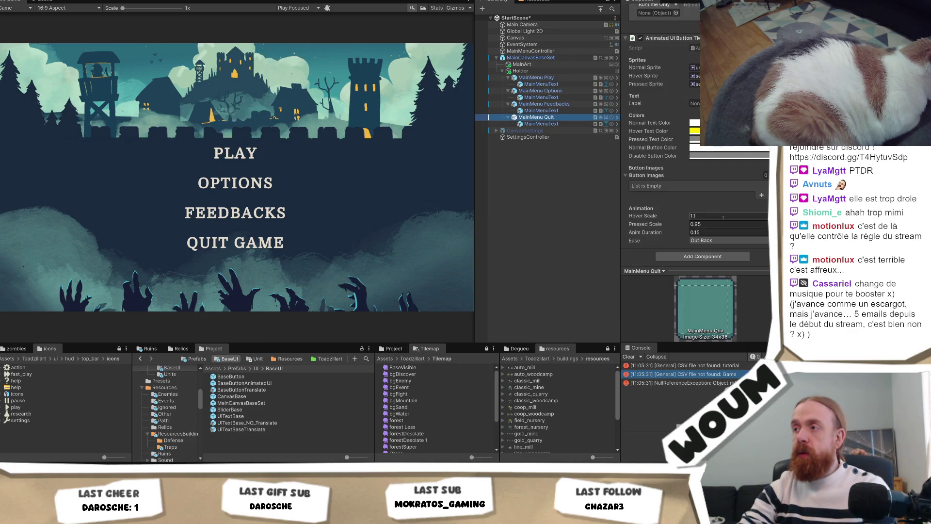
pyautogui.scroll(8, 719, 223)
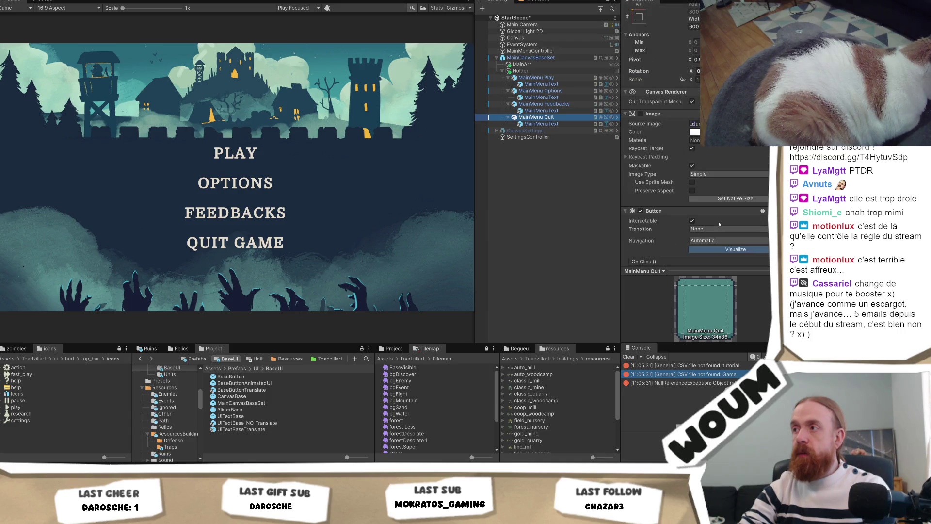
pyautogui.click(562, 124)
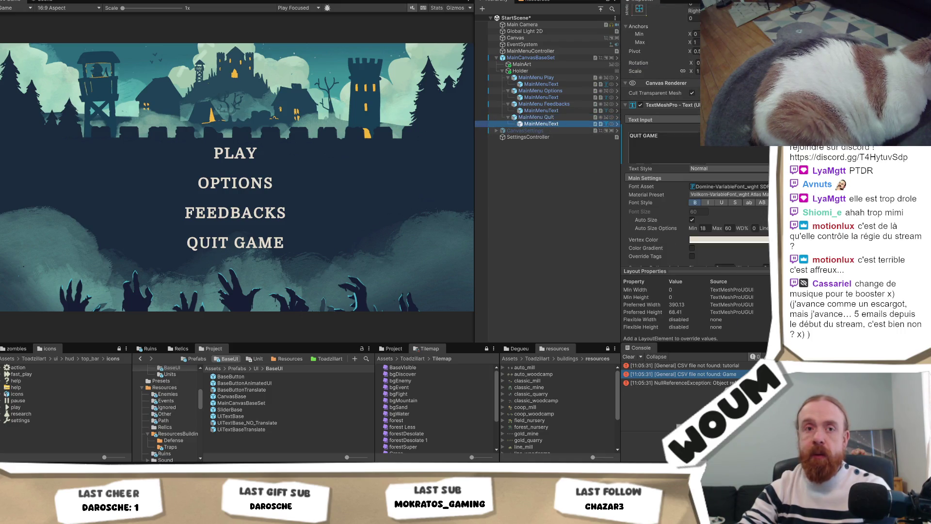
pyautogui.scroll(-10, 695, 136)
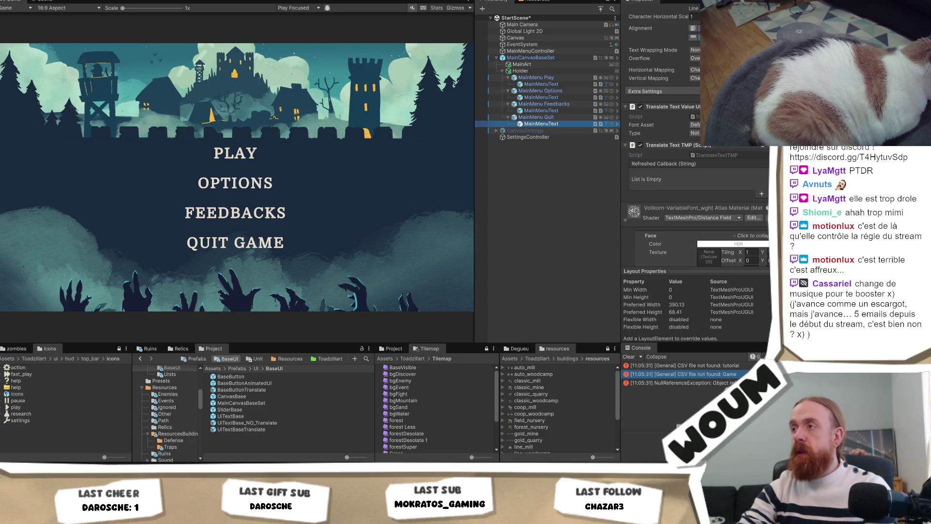
pyautogui.click(695, 132)
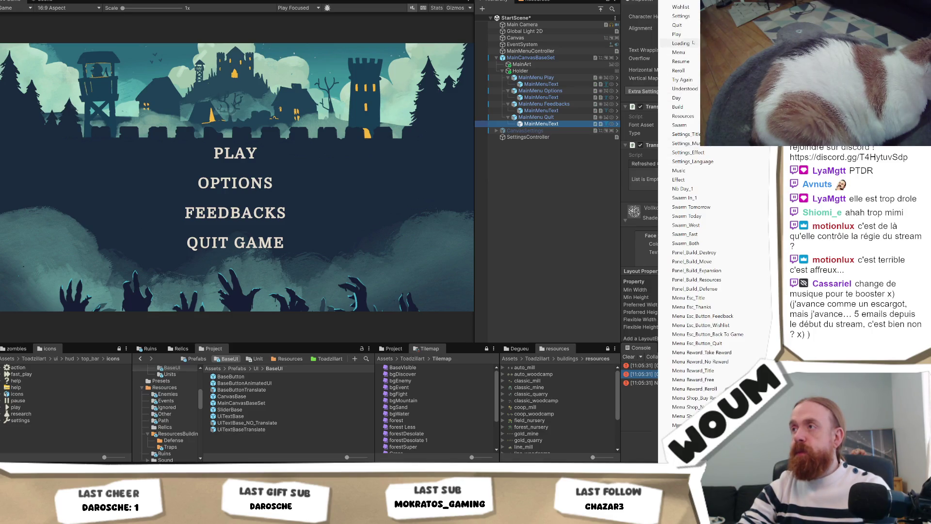
pyautogui.click(679, 24)
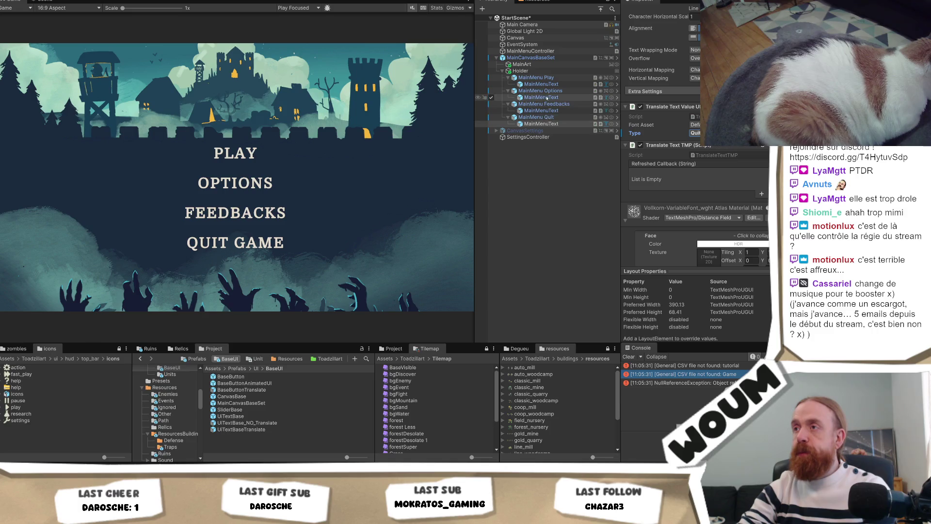
pyautogui.click(549, 111)
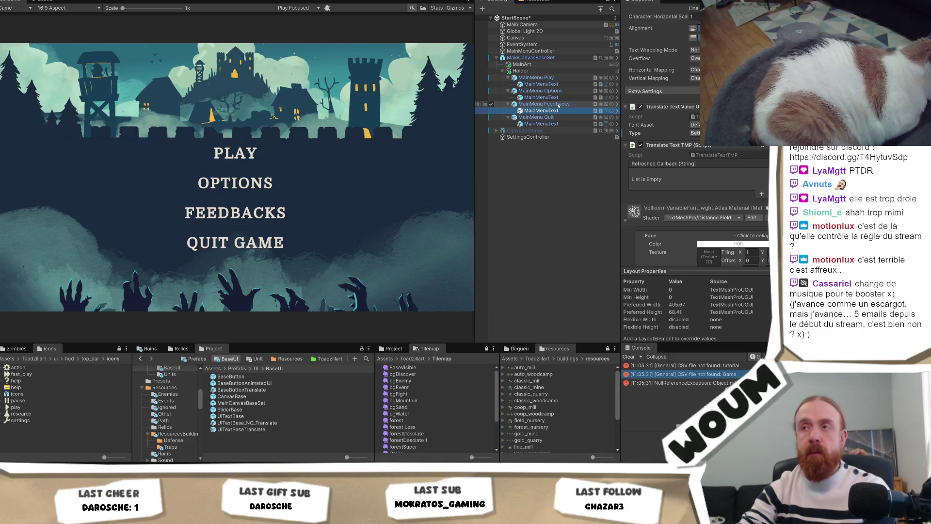
# Step: Give the Feedbacks button's MainMenuText the Build translation Type instead of Settings_Title
pyautogui.click(558, 104)
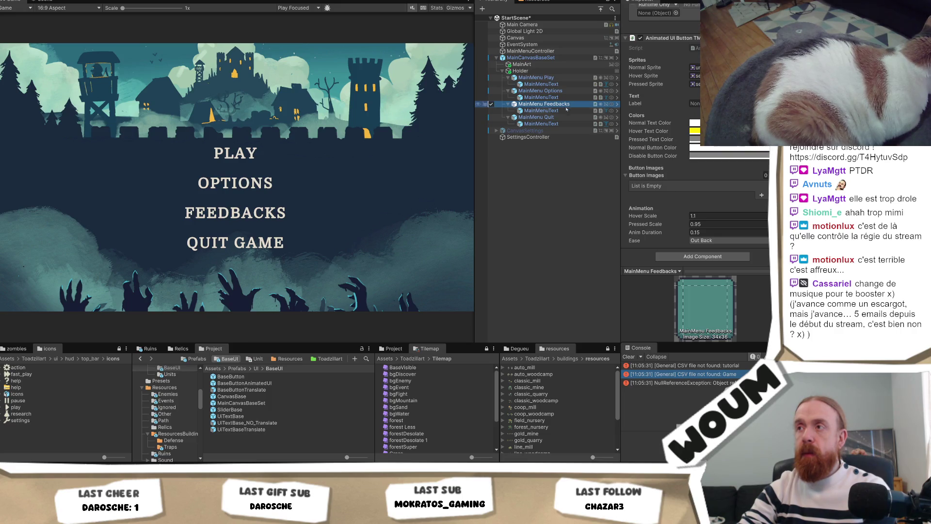
pyautogui.click(541, 111)
pyautogui.scroll(-3, 703, 194)
pyautogui.scroll(2, 736, 170)
pyautogui.click(694, 111)
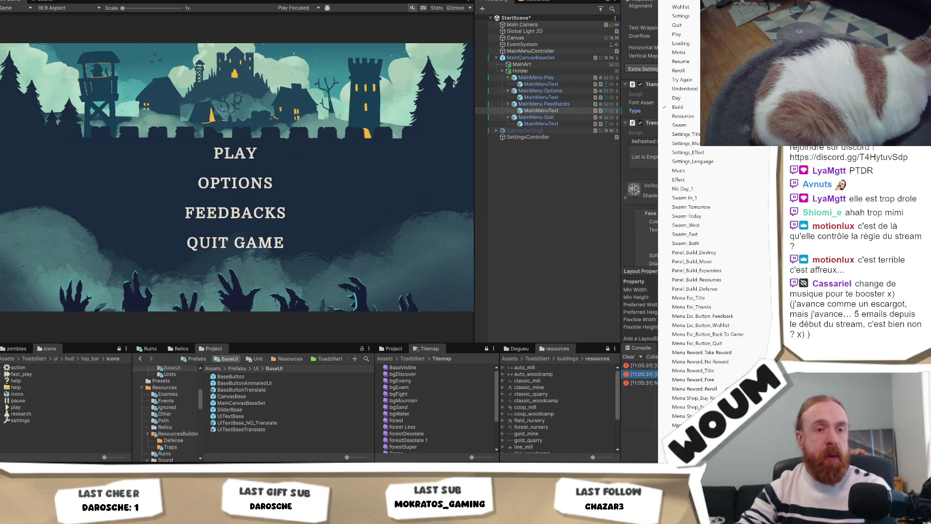
pyautogui.press('Escape')
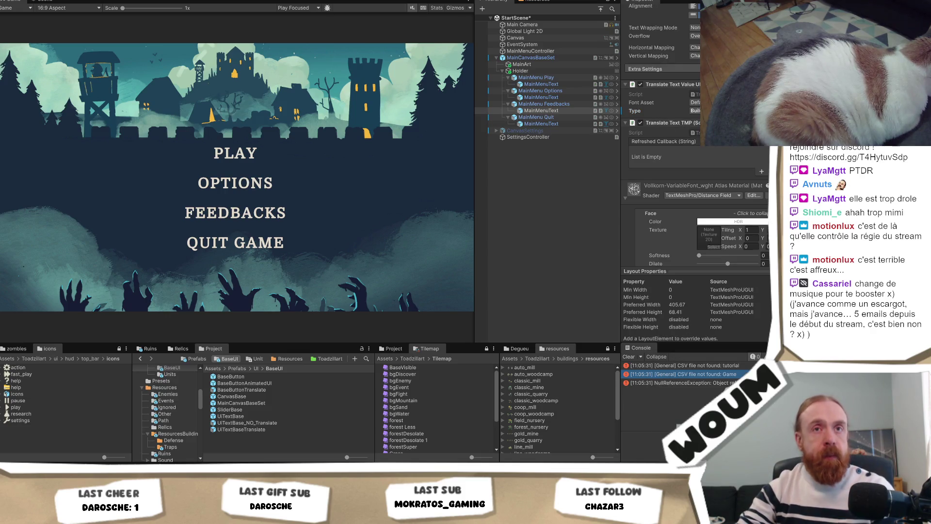
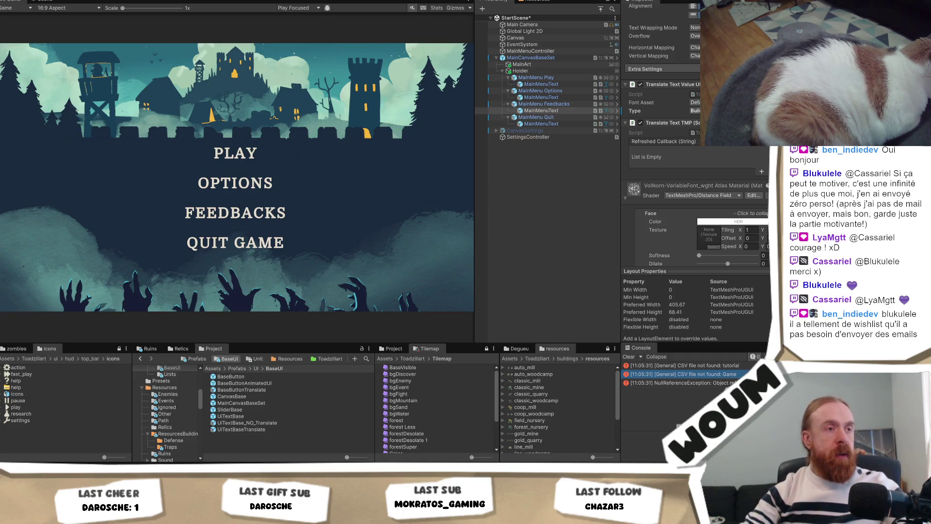
# Step: Save the script so Hot Reload recompiles the unsupported changes in the running main menu
pyautogui.hotkey('ctrl', 's')
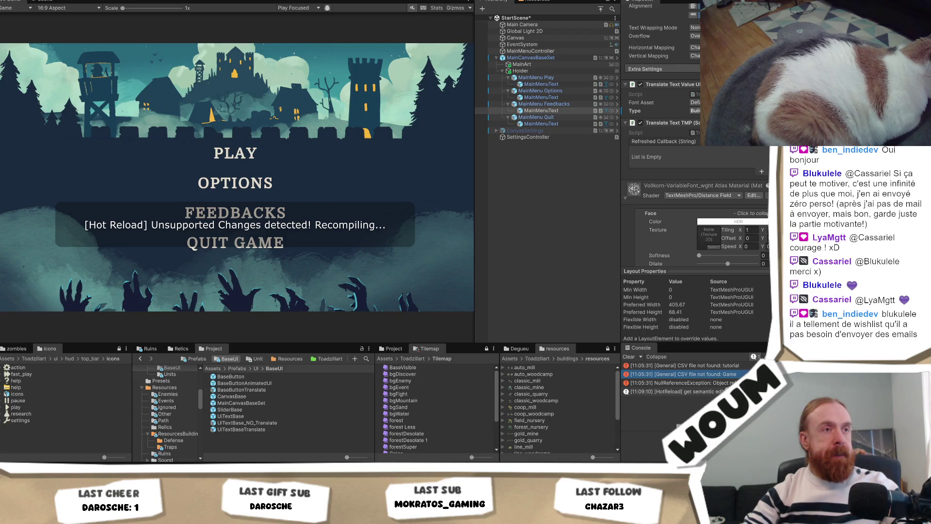